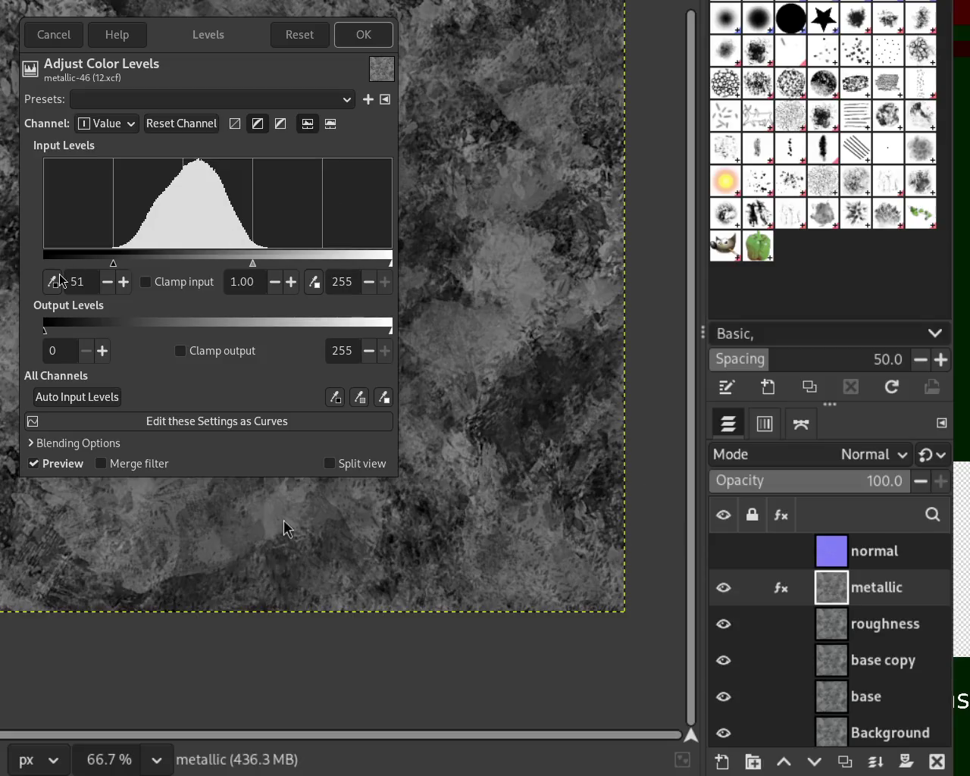
Confirm the metallic layer's Levels, then delete that Levels effect from the metallic layer.
mouse_move(113, 264)
mouse_down()
mouse_move(86, 265)
mouse_move(113, 267)
mouse_up()
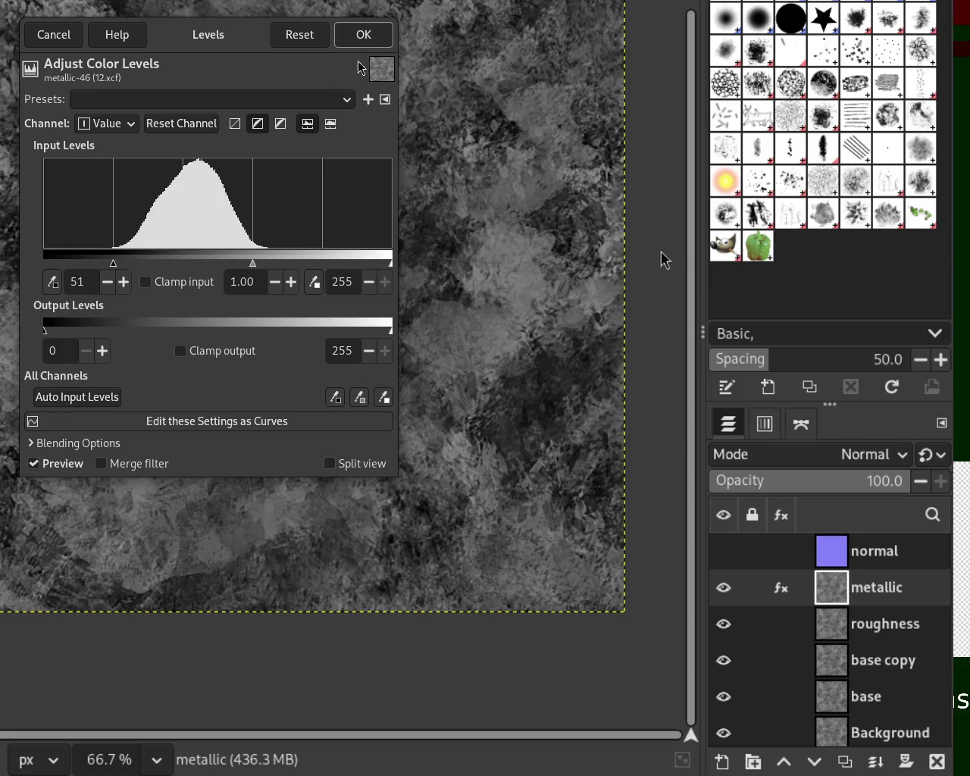
click(364, 34)
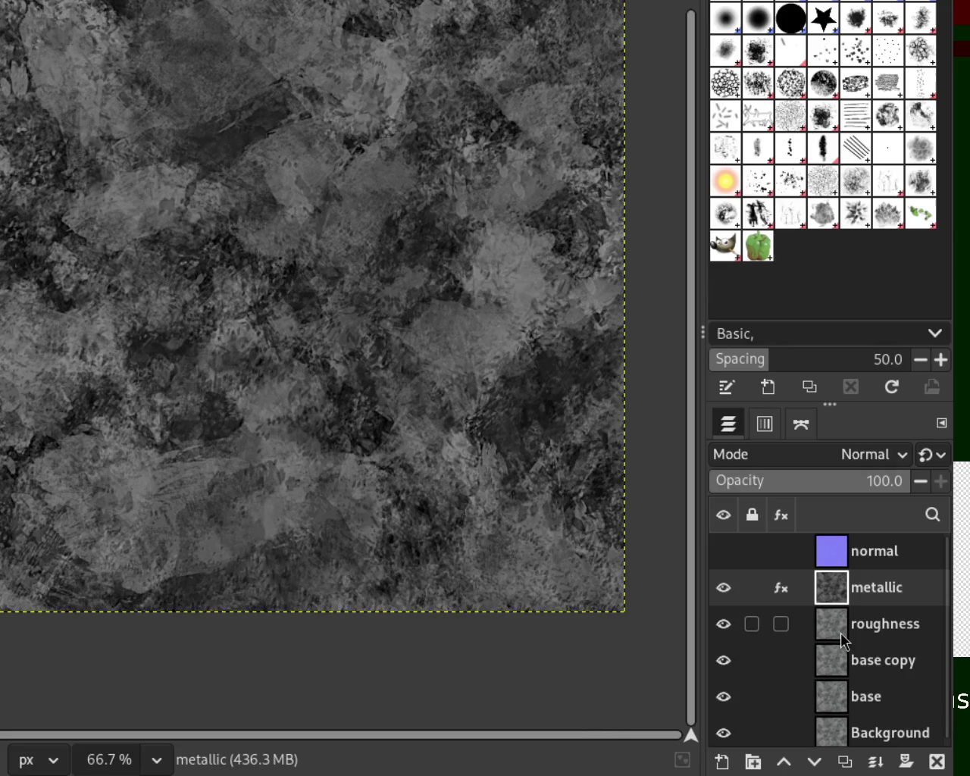
click(781, 590)
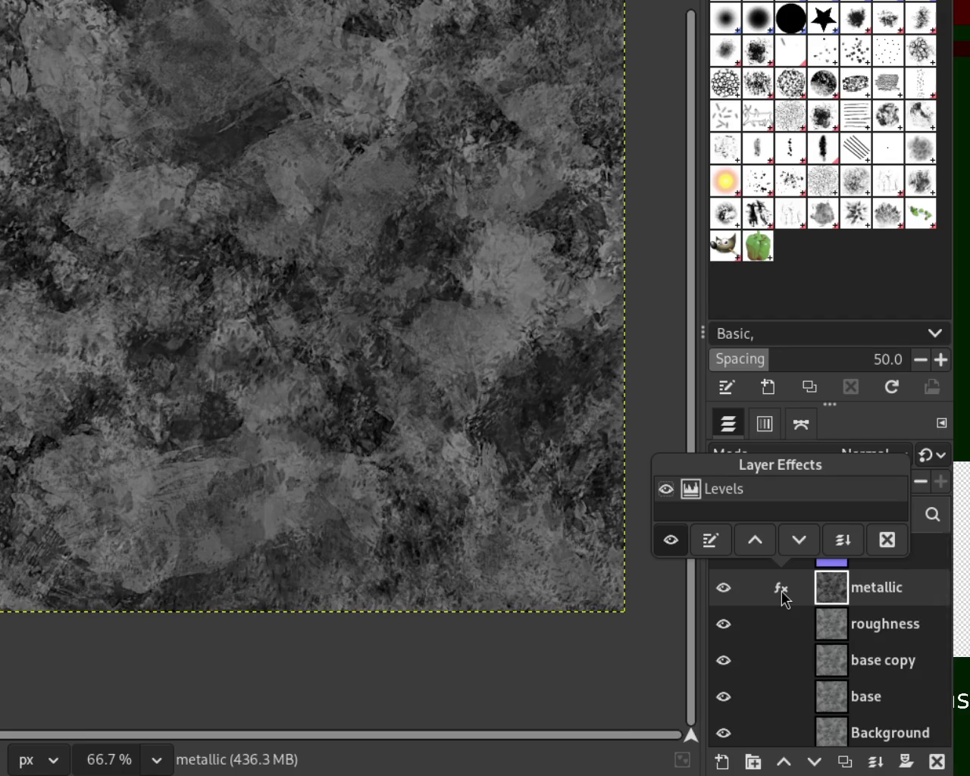
click(781, 590)
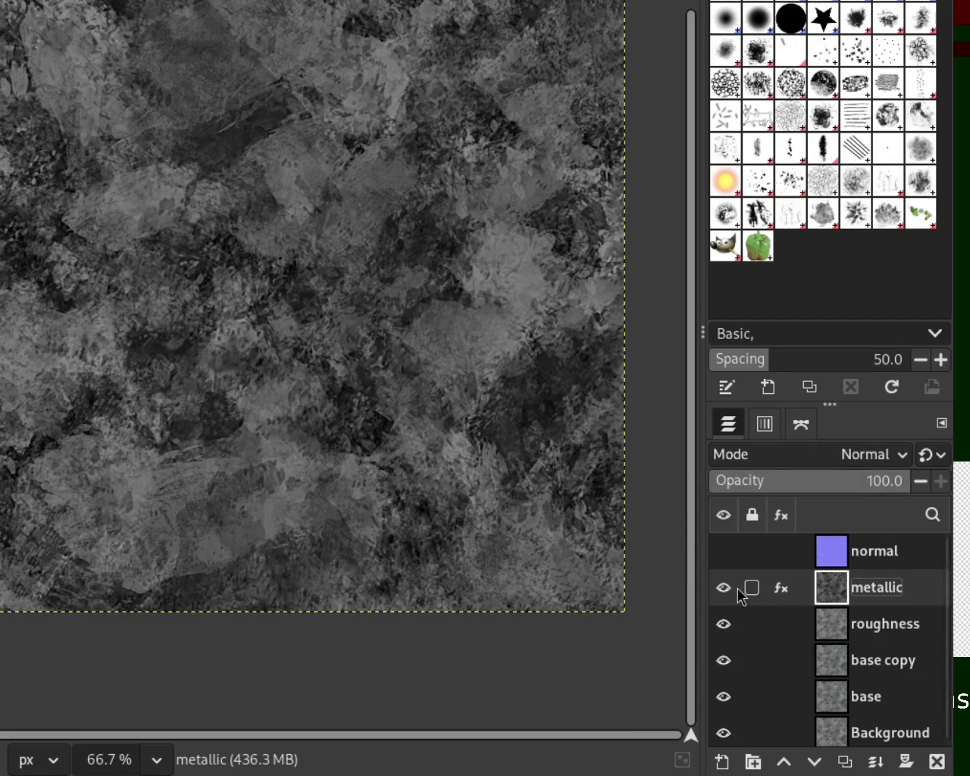
click(781, 589)
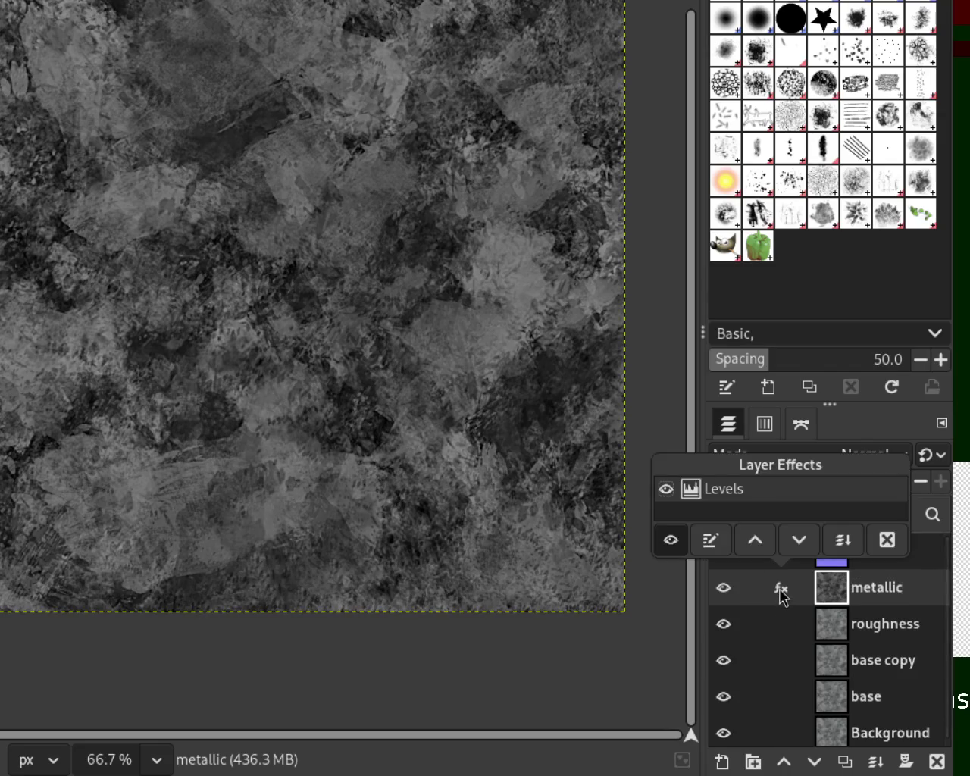
click(708, 540)
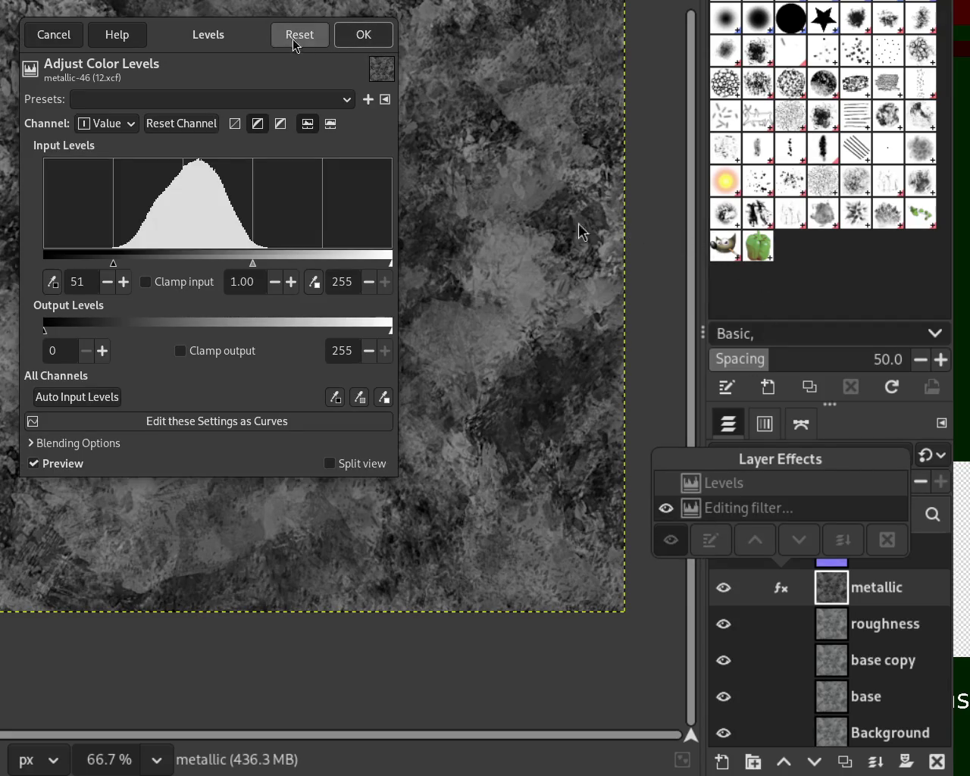
click(378, 42)
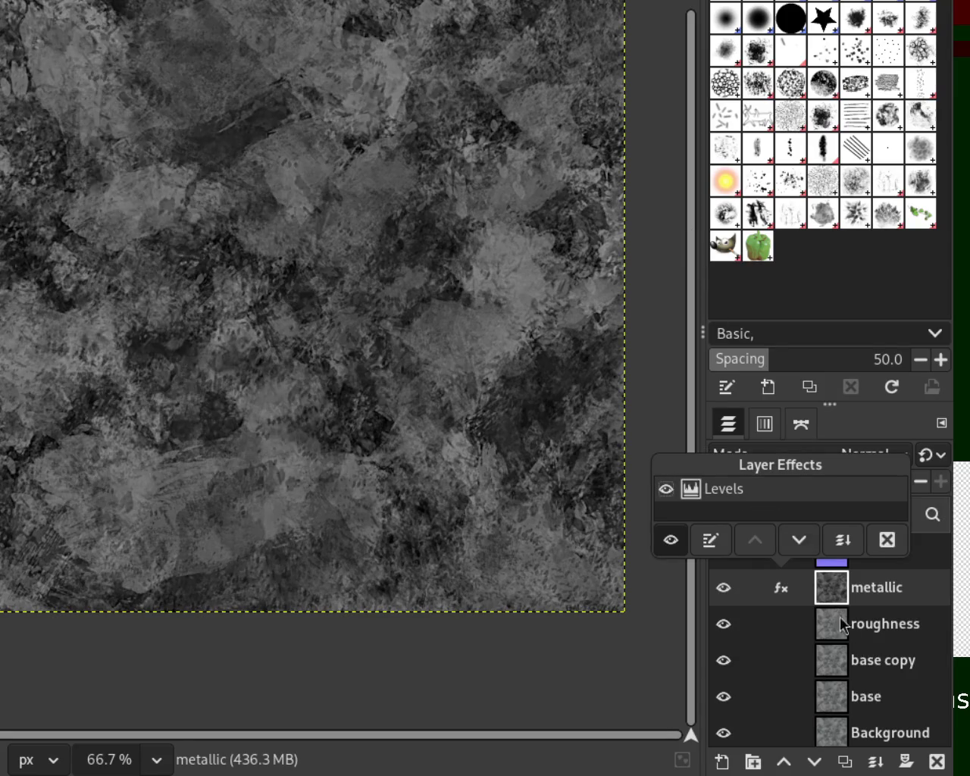
click(885, 540)
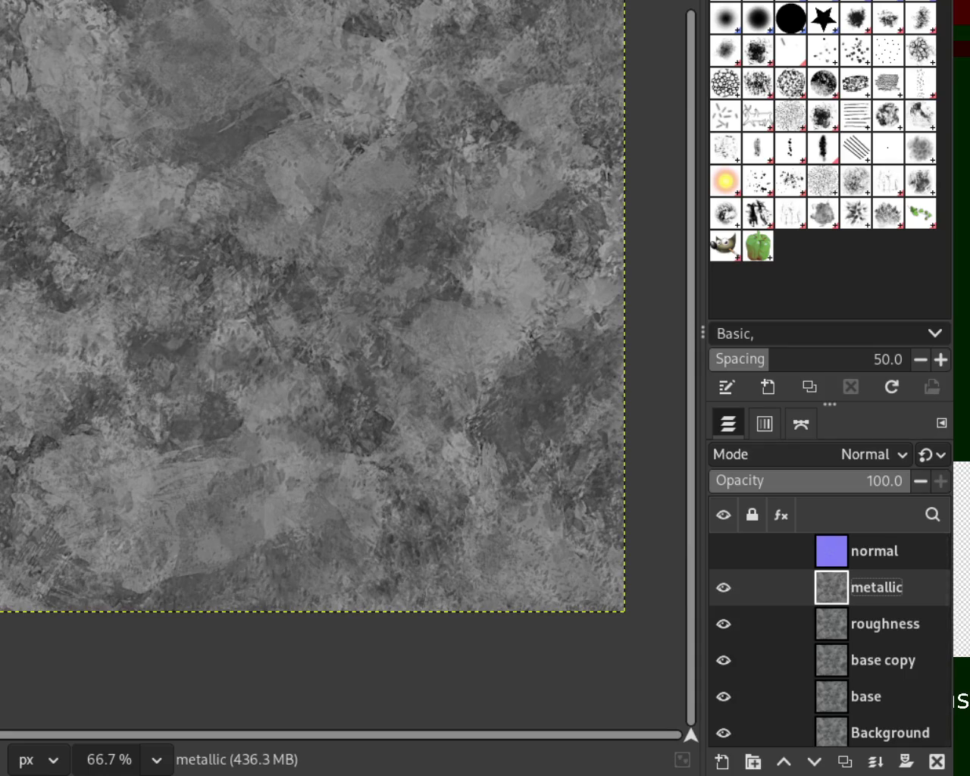
Step back and forth through undo history covering the Levels removal and roughness rename.
key(ctrl+z)
key(ctrl+y)
key(ctrl+z)
key(ctrl+y)
key(ctrl+z)
key(ctrl+y)
key(ctrl+z)
key(ctrl+y)
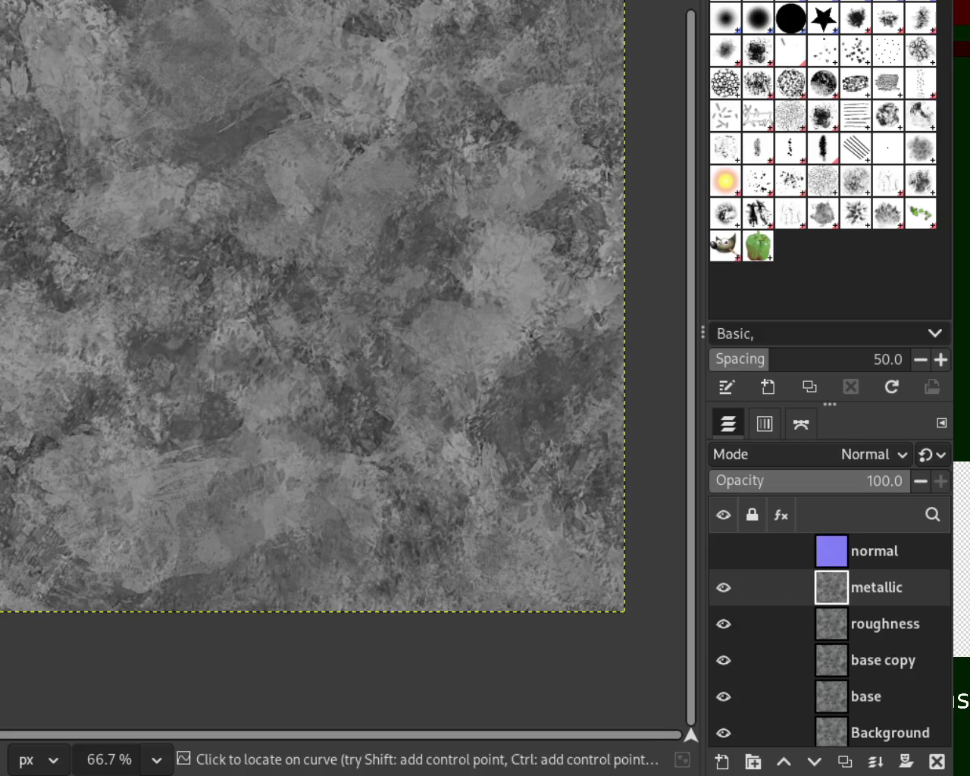
Apply Levels to metallic with the black point sampled to 52, then hide metallic.
key(ctrl+shift+f)
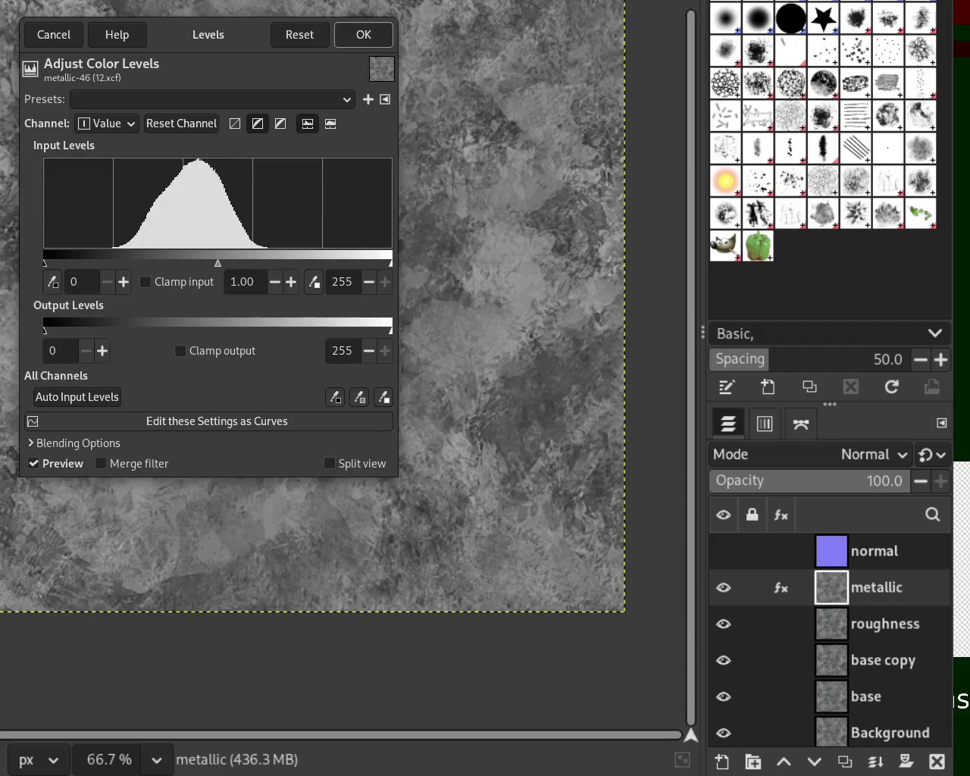
click(264, 512)
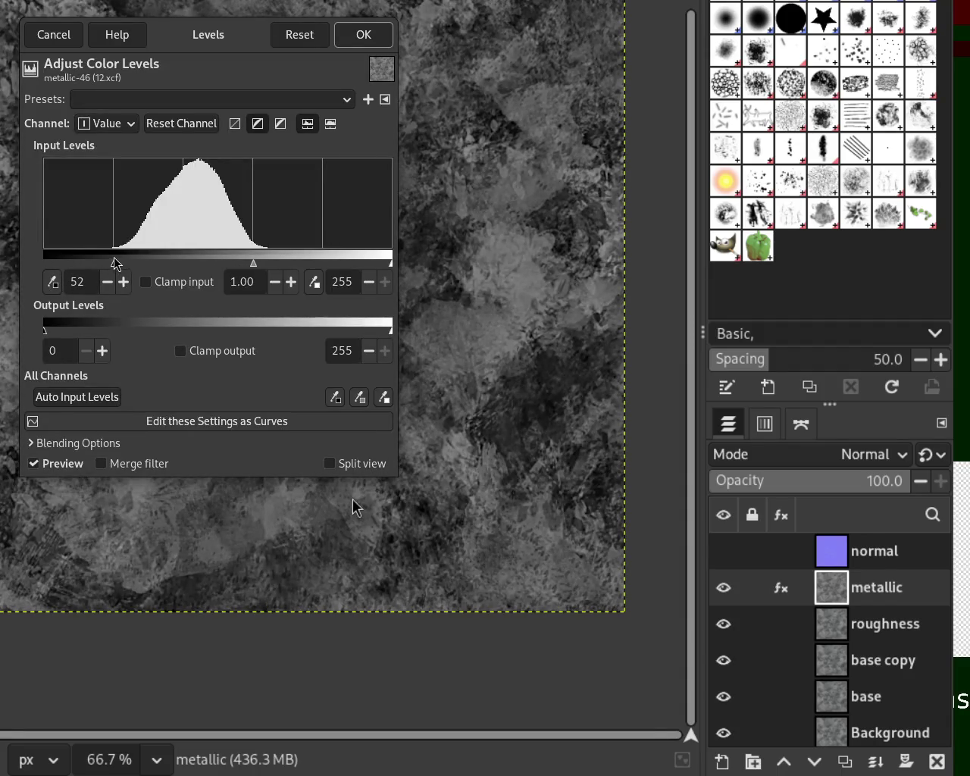
key(Return)
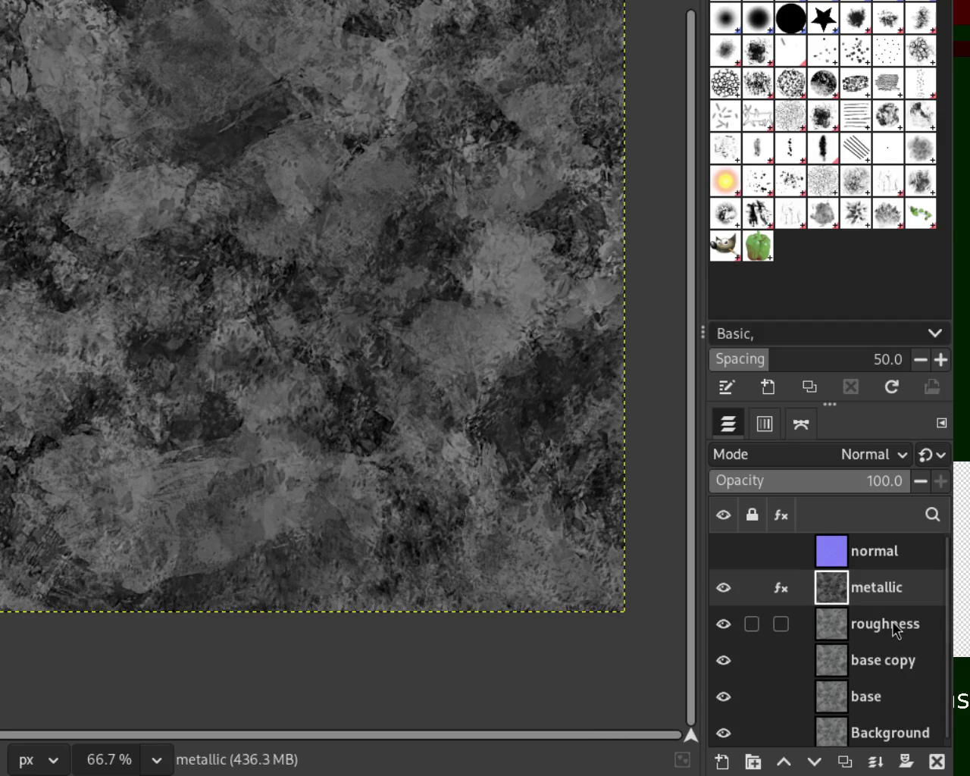
click(891, 622)
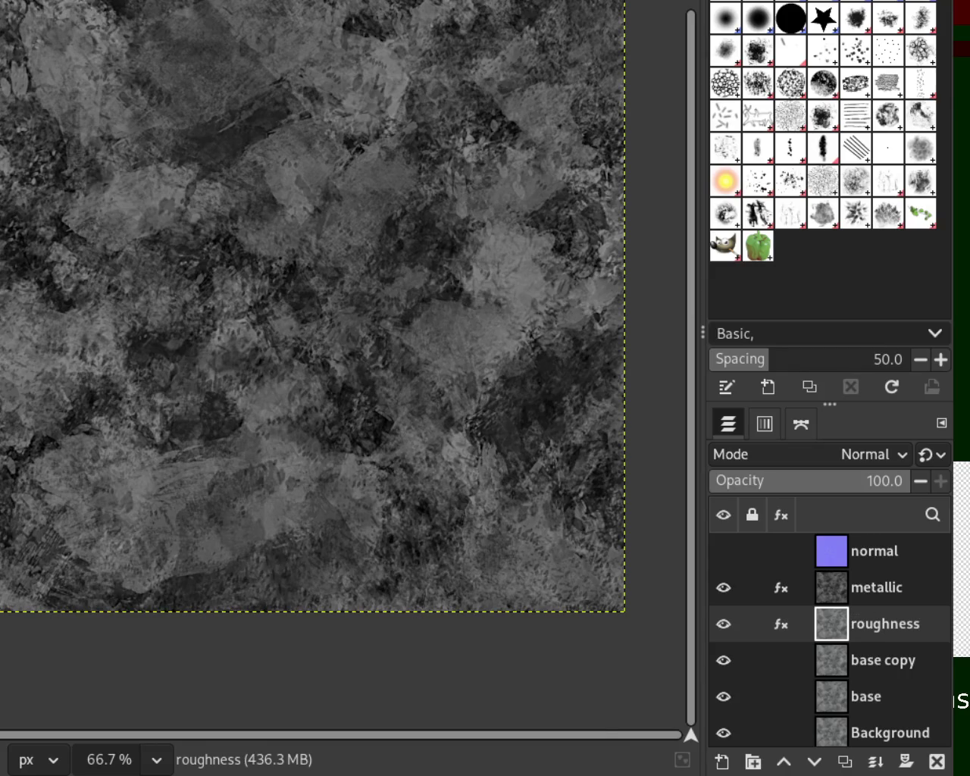
click(720, 589)
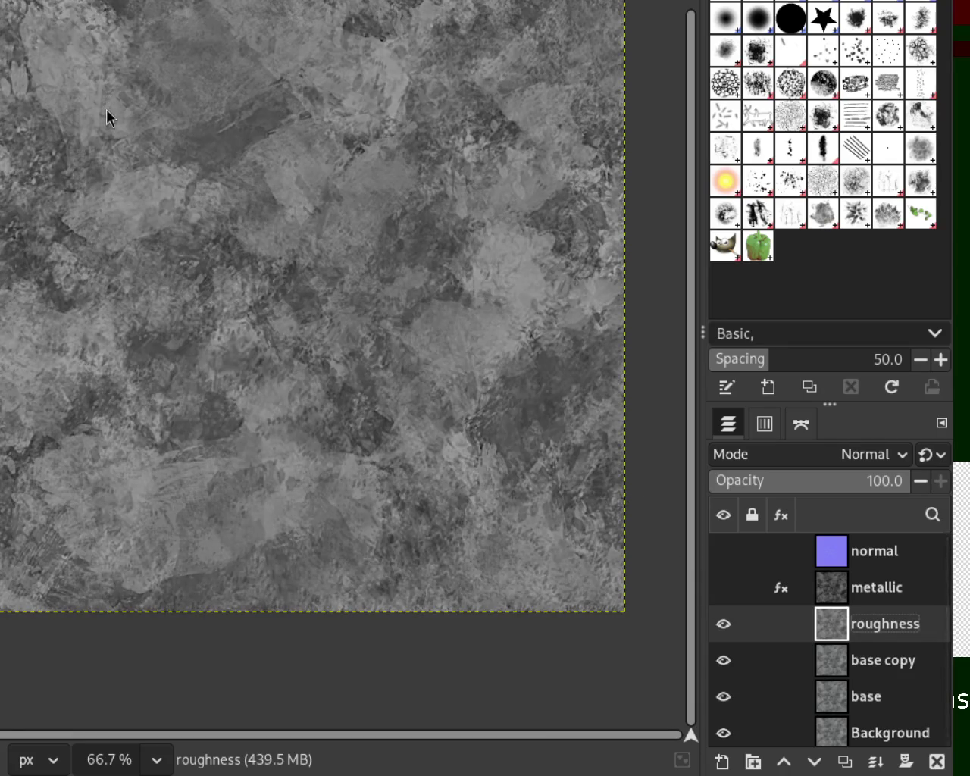
Open Levels on the roughness layer and drag the white input level down to 163.
key(shift+ctrl+f)
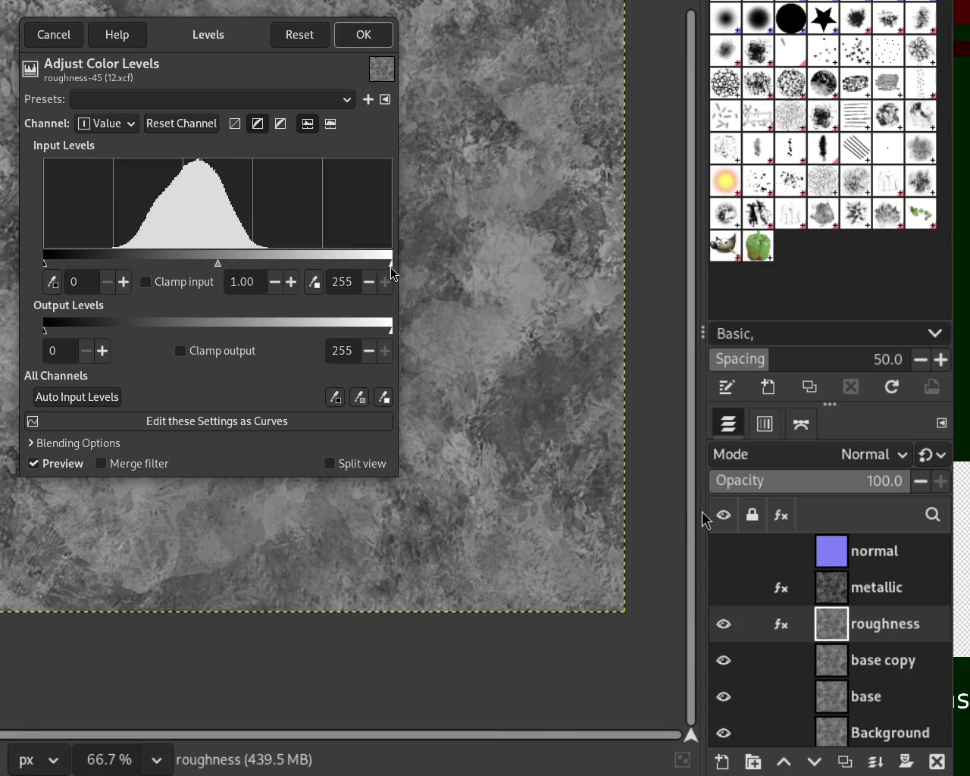
click(390, 266)
drag(391, 267, 267, 267)
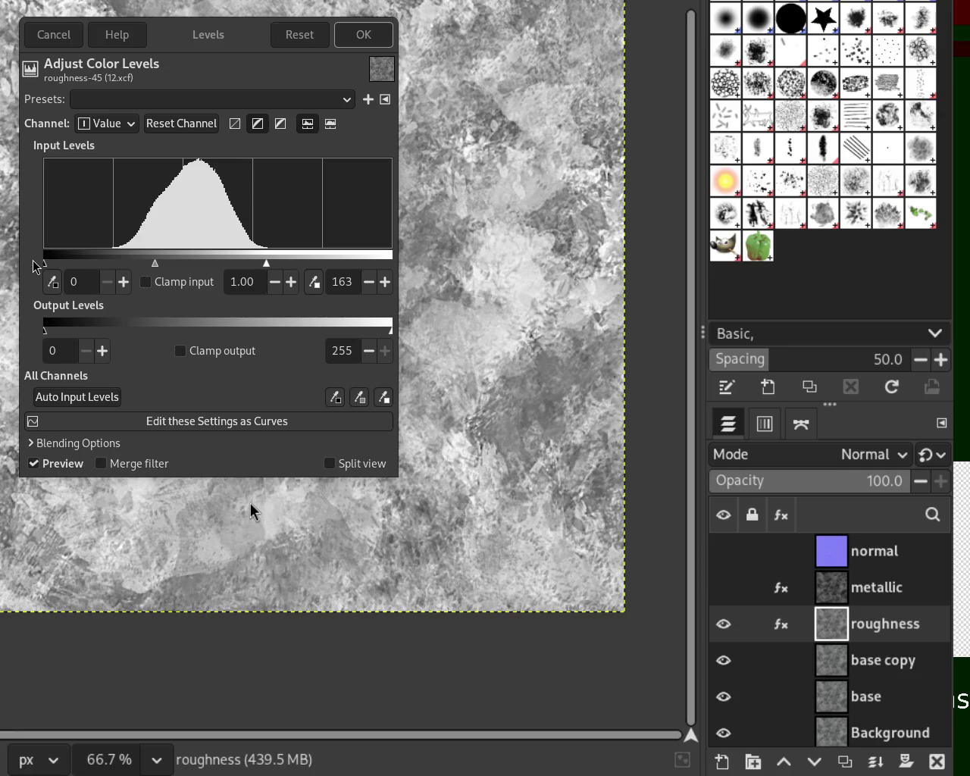
Commit the open Levels dialog on the roughness layer.
key(Return)
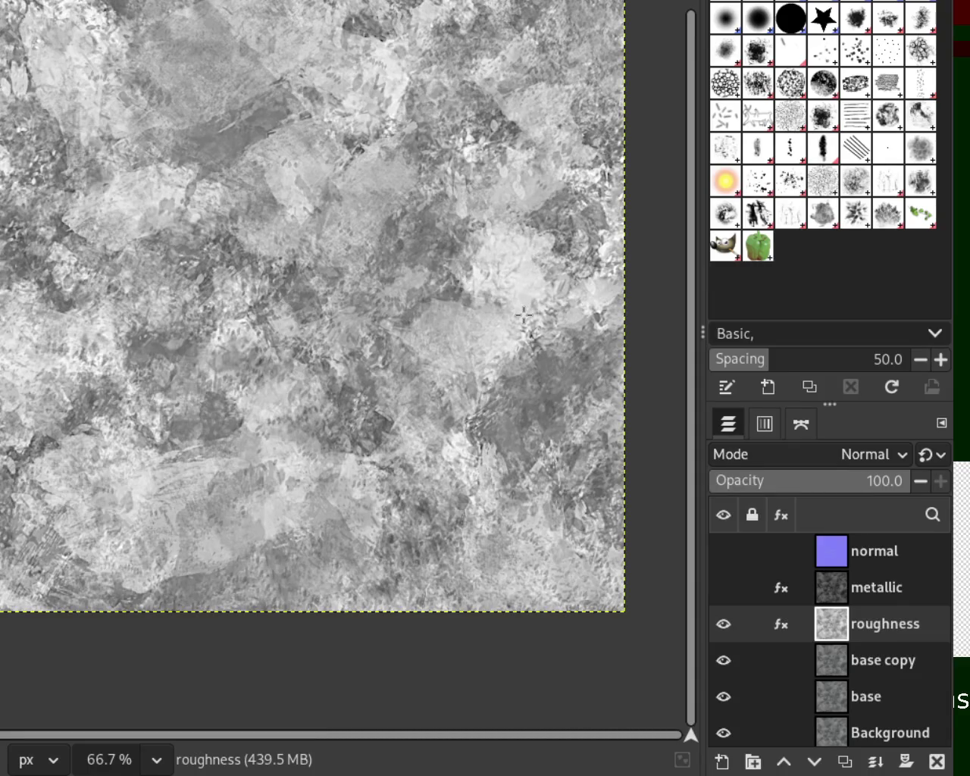
mouse_move(834, 593)
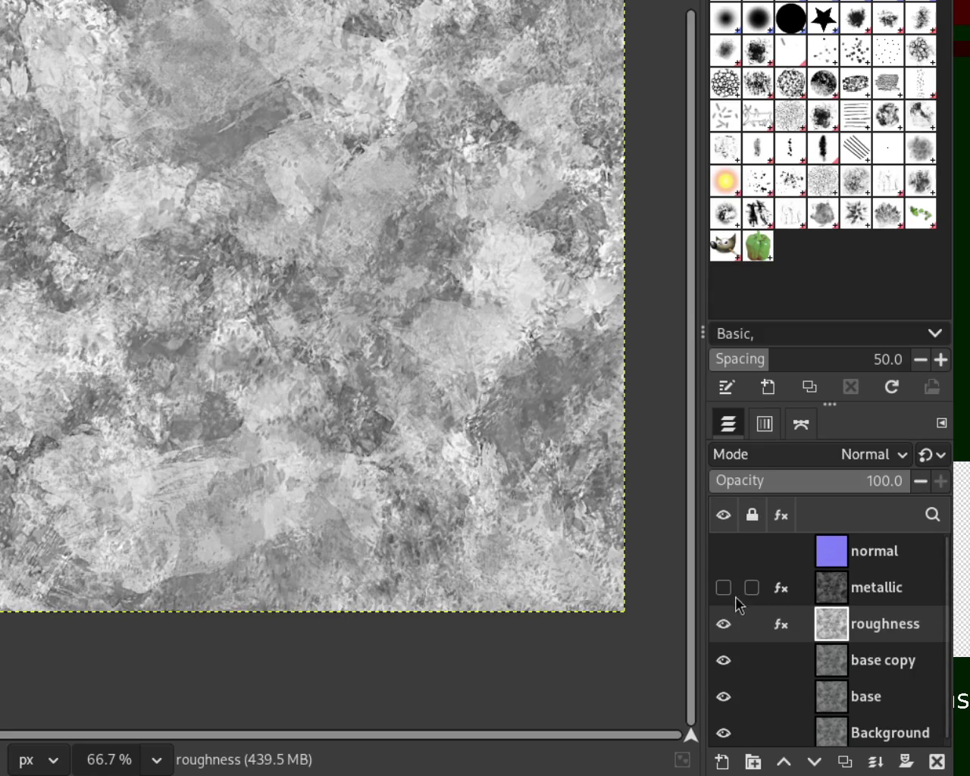
Toggle metallic and normal visibility to compare, then hide metallic and roughness.
click(723, 589)
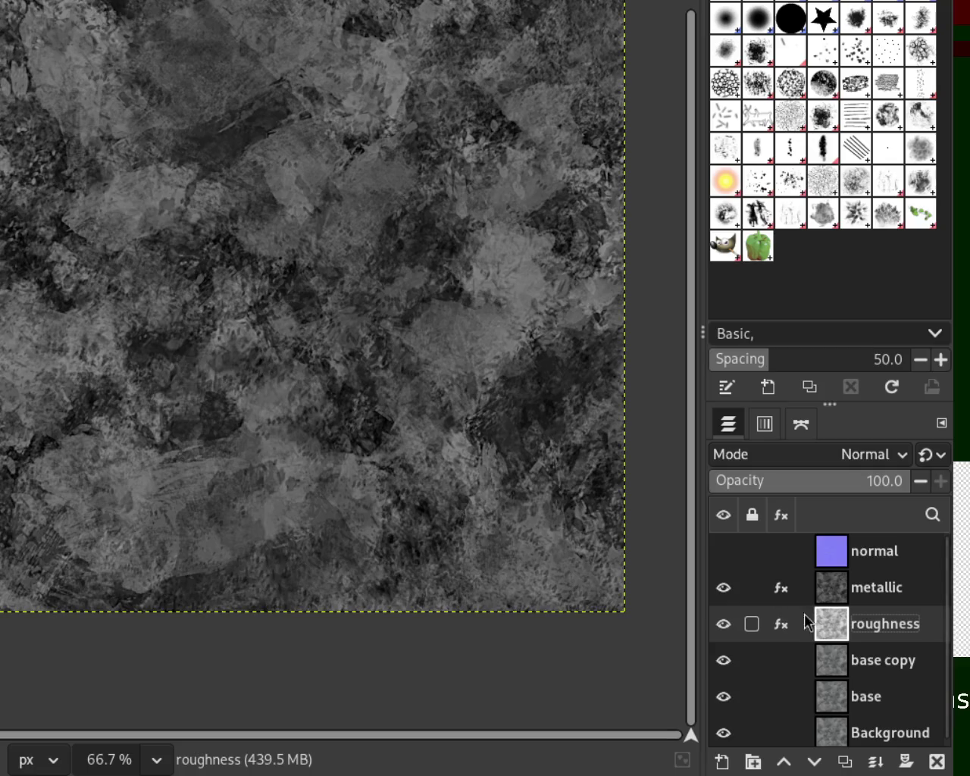
click(723, 551)
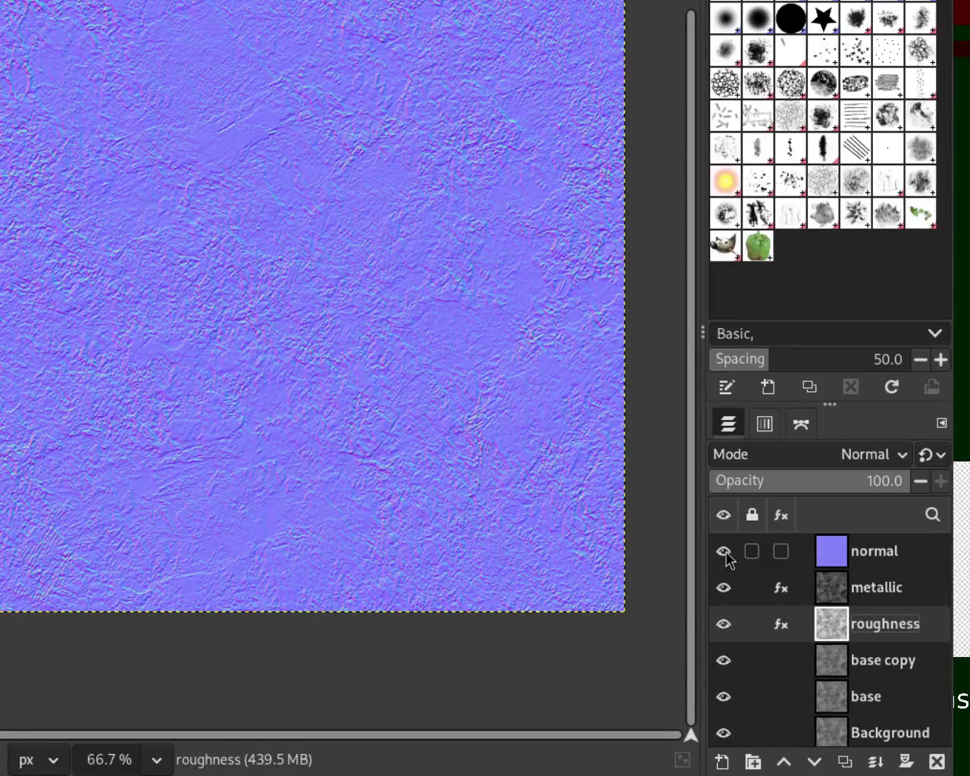
click(724, 551)
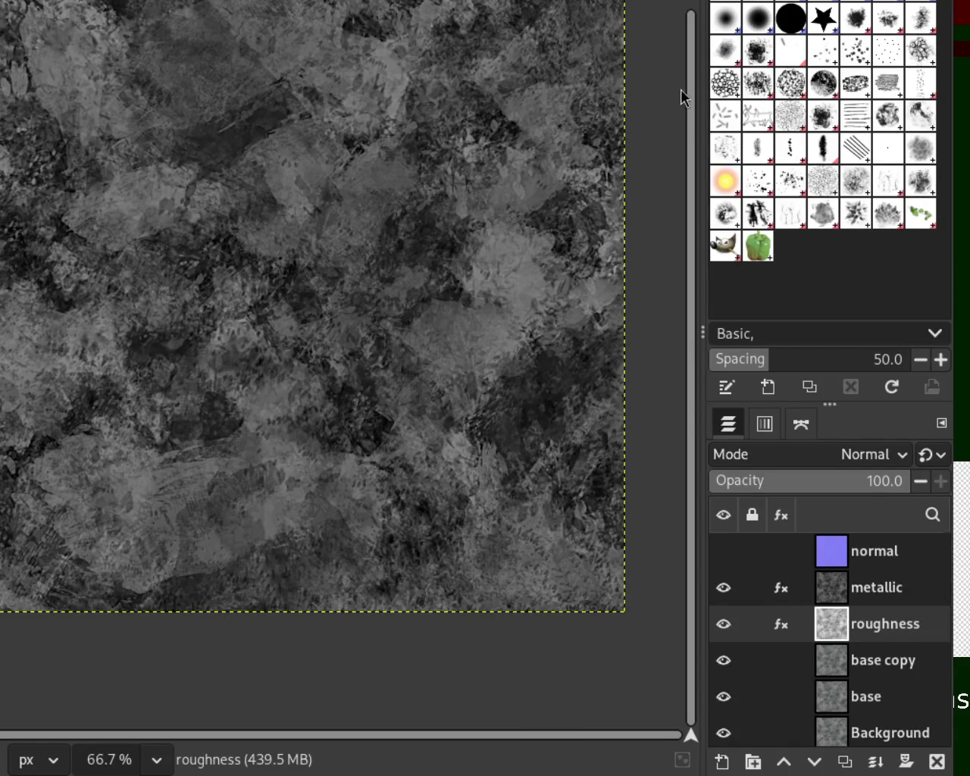
click(724, 587)
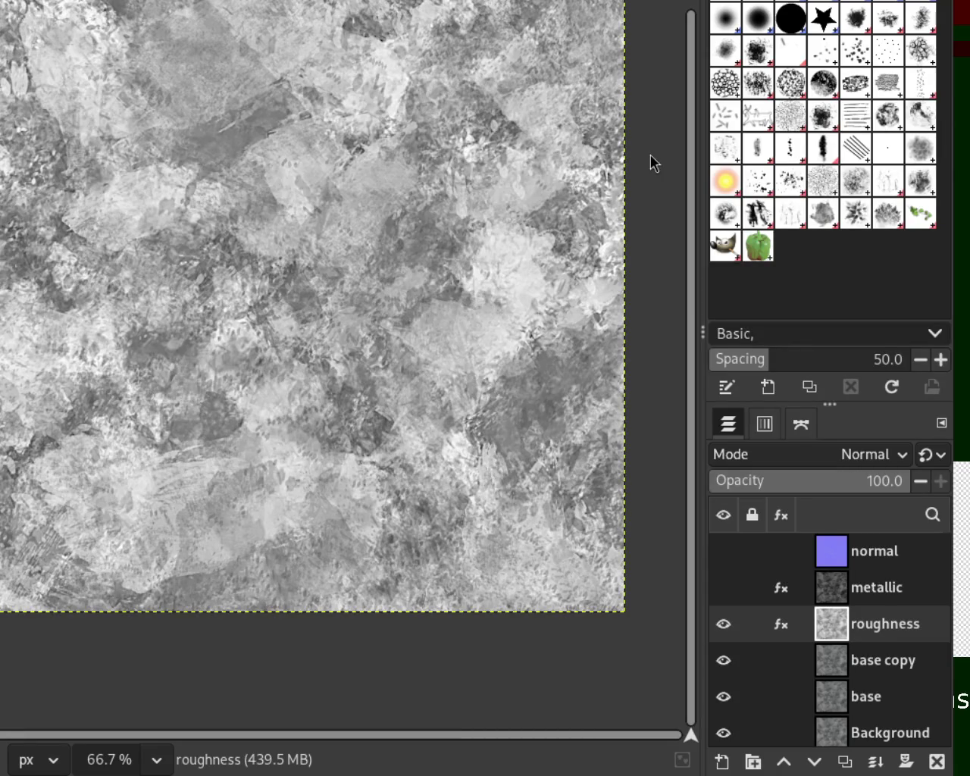
click(722, 623)
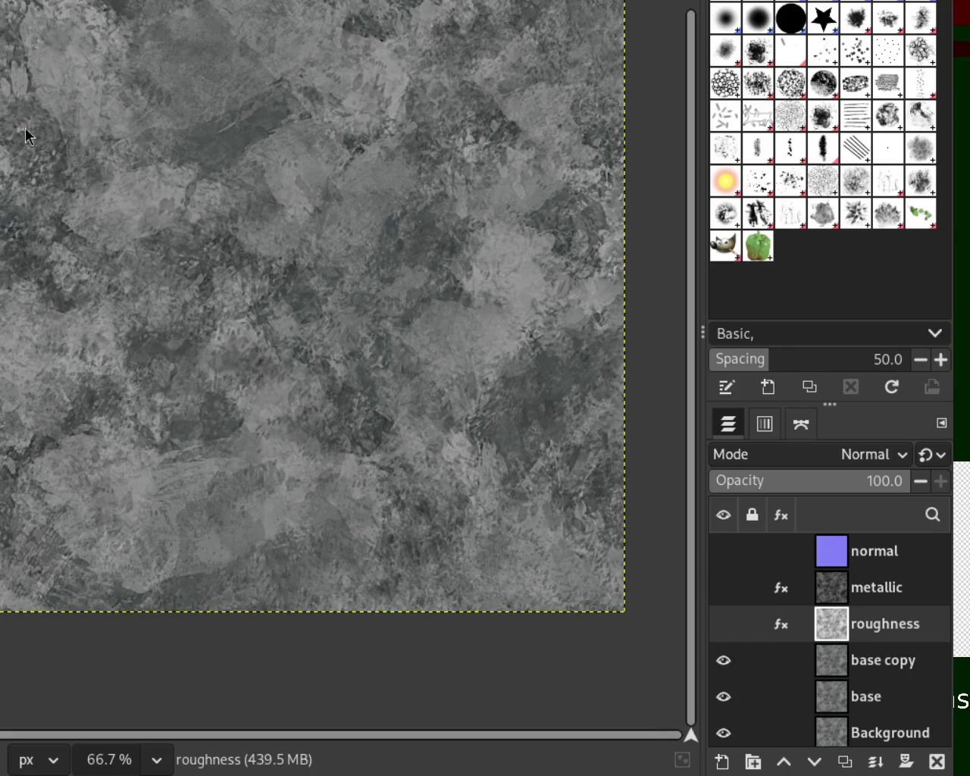
Rename the base copy layer to 'occlusion'.
click(879, 623)
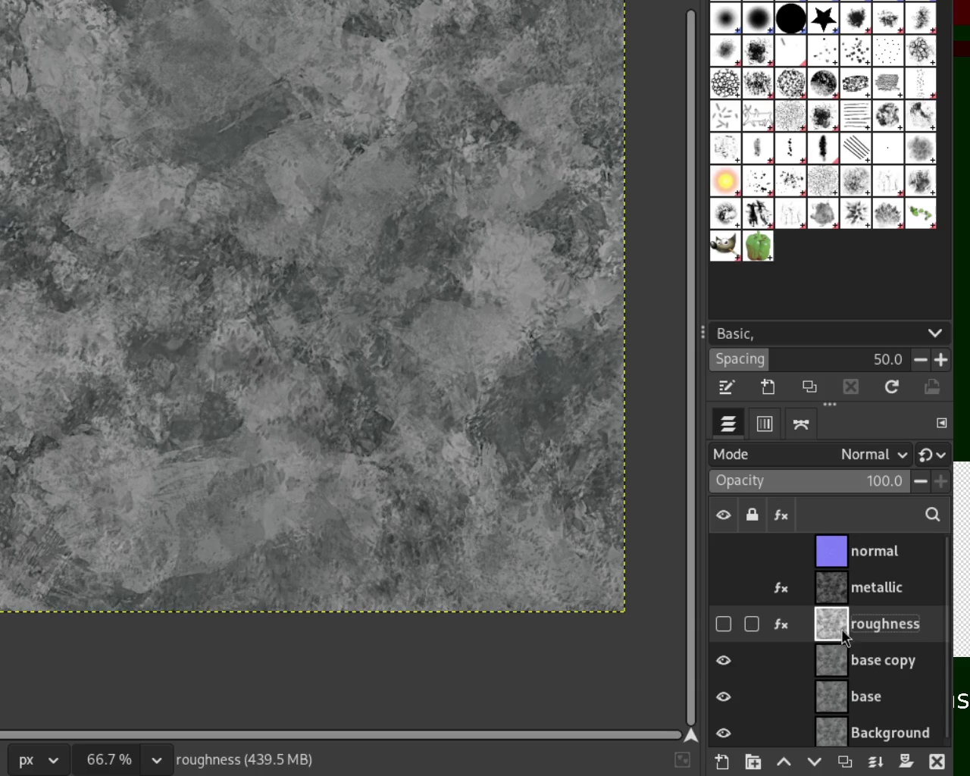
double_click(880, 660)
text(occlusion)
key(Return)
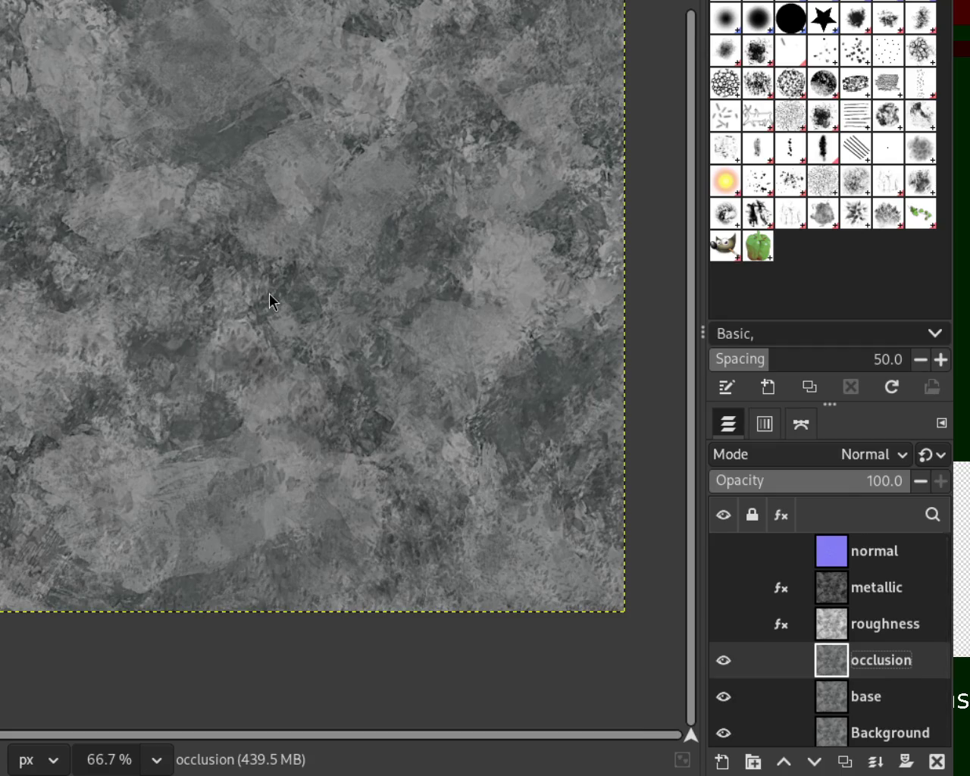
Apply Levels to occlusion with the black input level raised to 117.
key(ctrl+f)
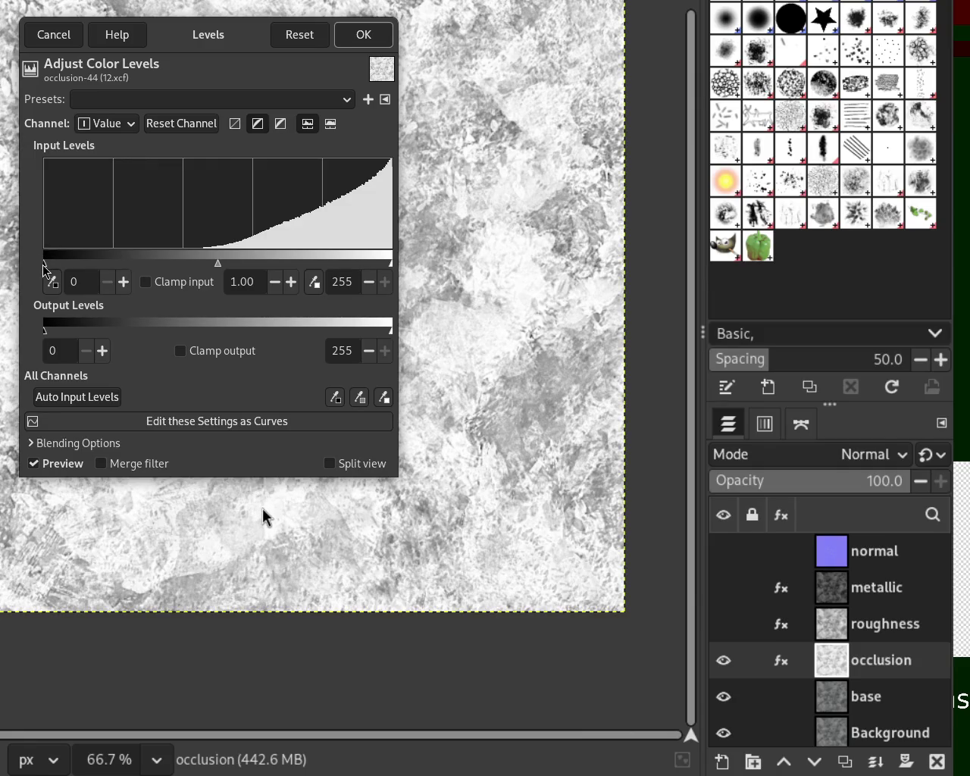
mouse_move(43, 266)
mouse_down()
mouse_move(214, 275)
mouse_move(23, 265)
mouse_up()
drag(44, 265, 203, 279)
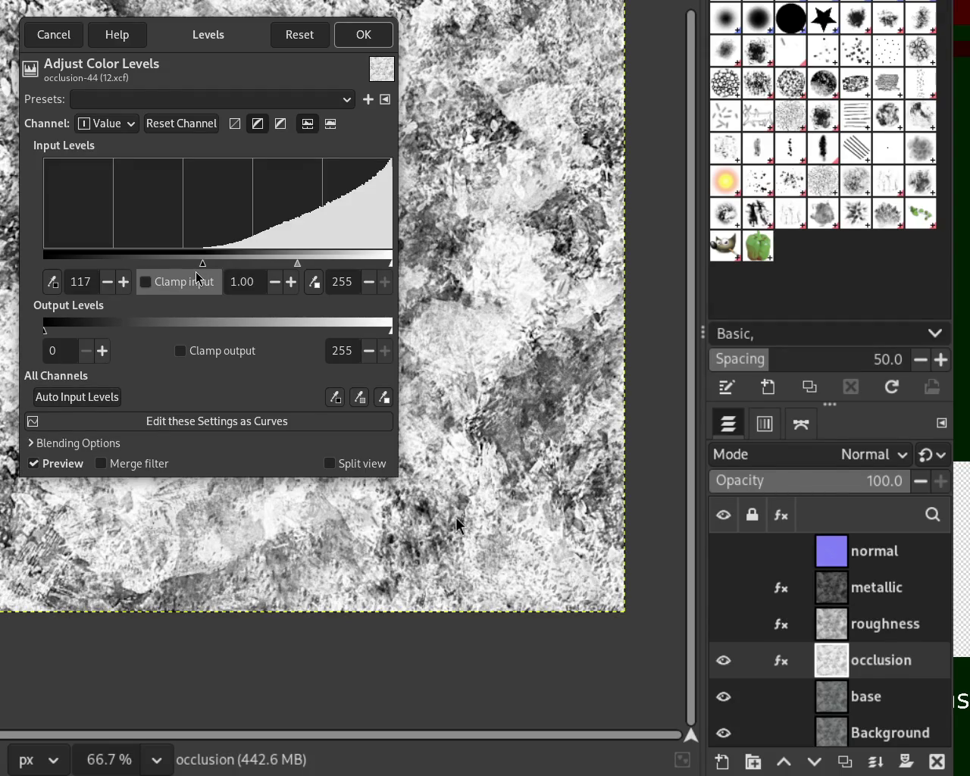
click(357, 42)
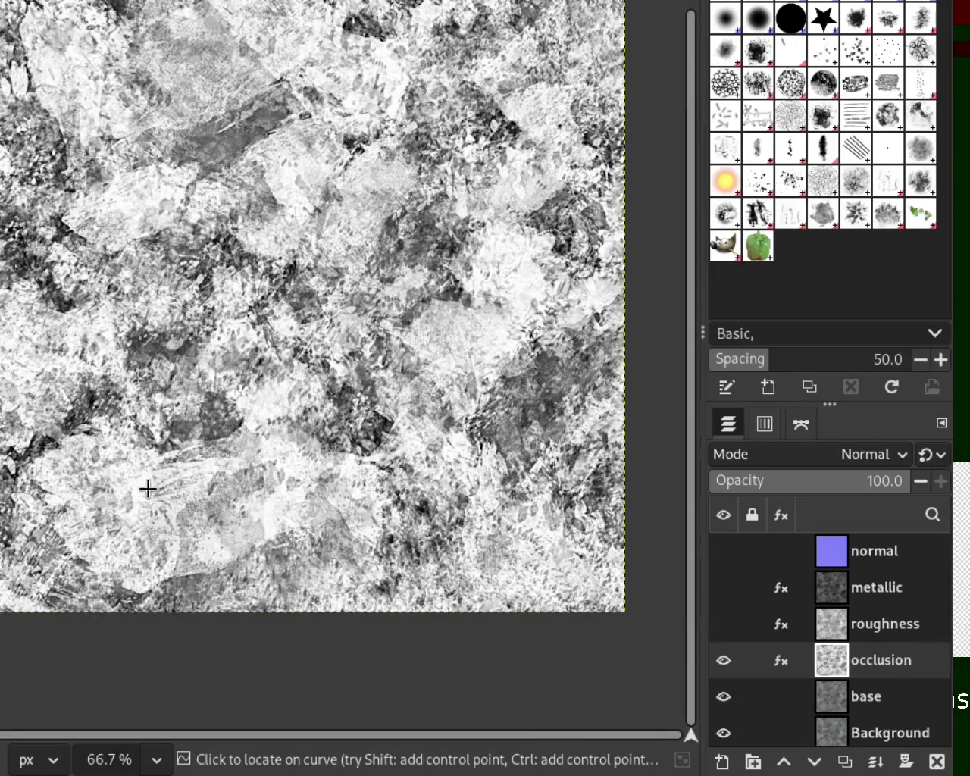
Lift the occlusion layer's Curves curve in two drags and apply it.
mouse_move(123, 414)
mouse_down()
mouse_move(133, 476)
mouse_move(2, 386)
mouse_move(81, 343)
mouse_move(95, 358)
mouse_move(94, 326)
mouse_move(126, 381)
mouse_move(97, 346)
mouse_move(98, 368)
mouse_move(75, 328)
mouse_up()
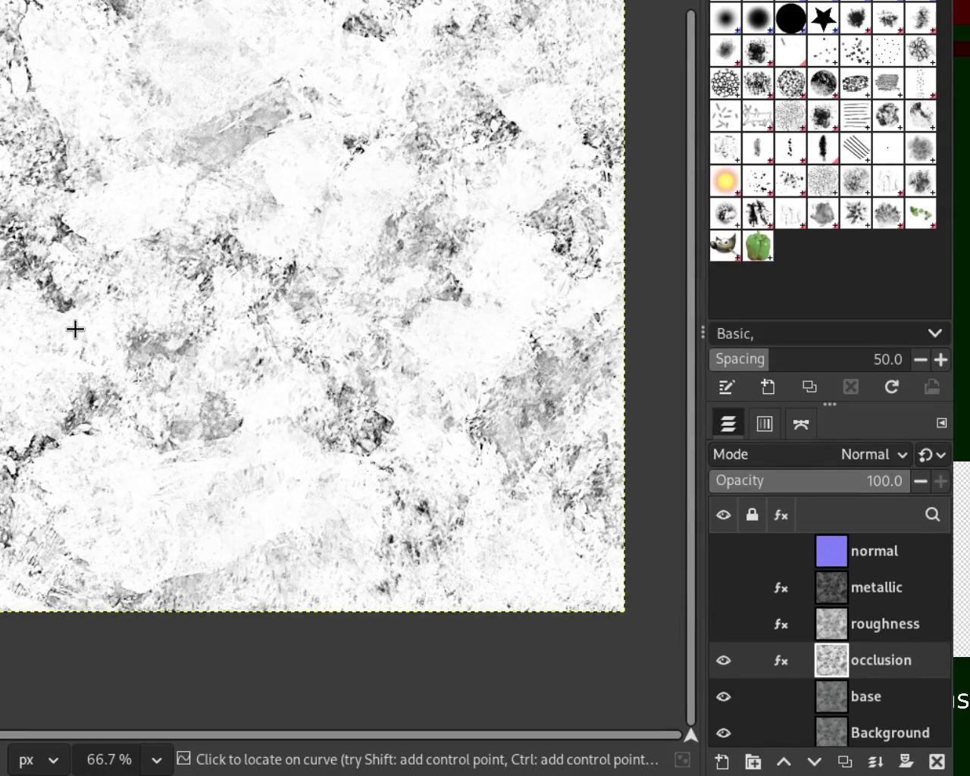
mouse_move(97, 350)
mouse_down()
mouse_move(83, 319)
mouse_move(129, 389)
mouse_move(100, 338)
mouse_move(143, 433)
mouse_up()
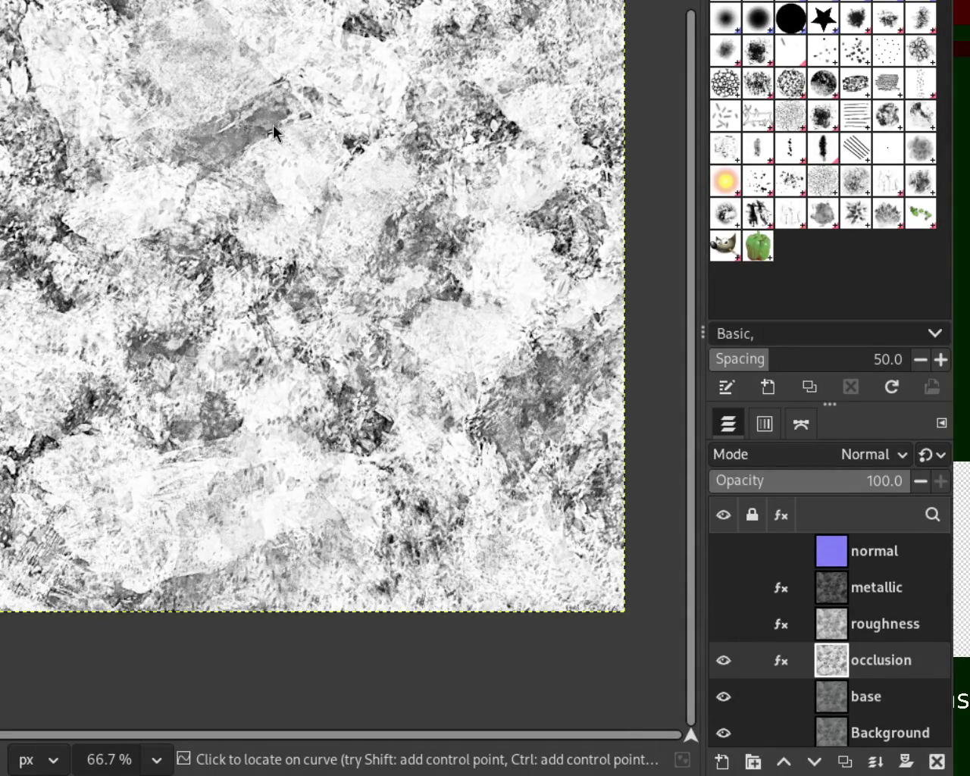
key(Return)
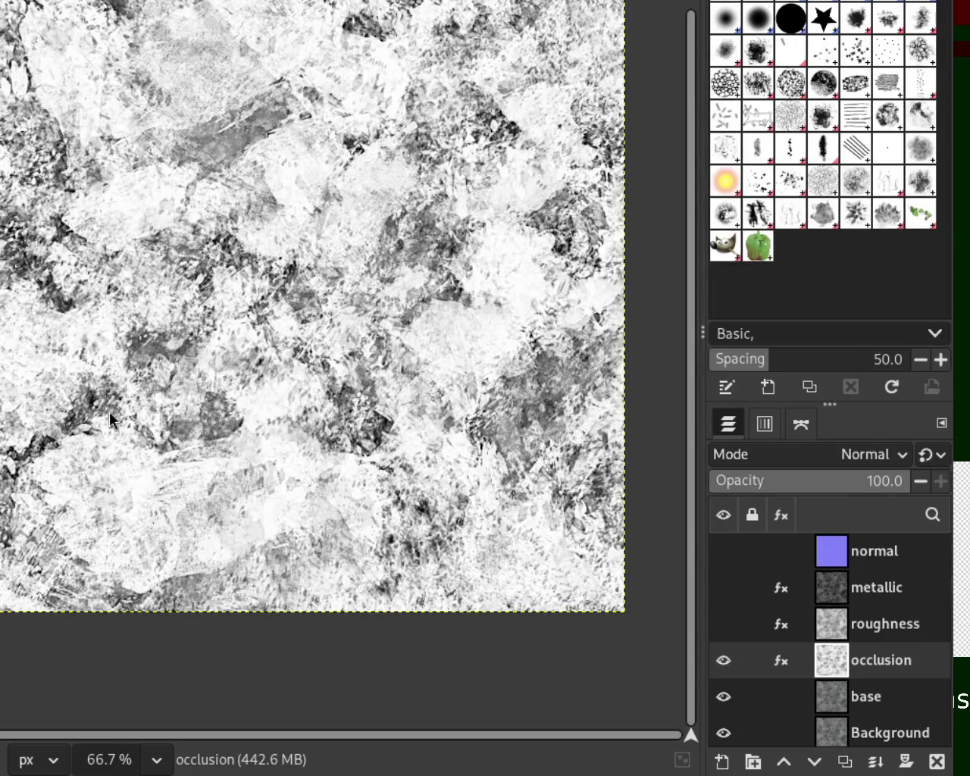
click(723, 662)
click(724, 624)
click(723, 551)
click(723, 587)
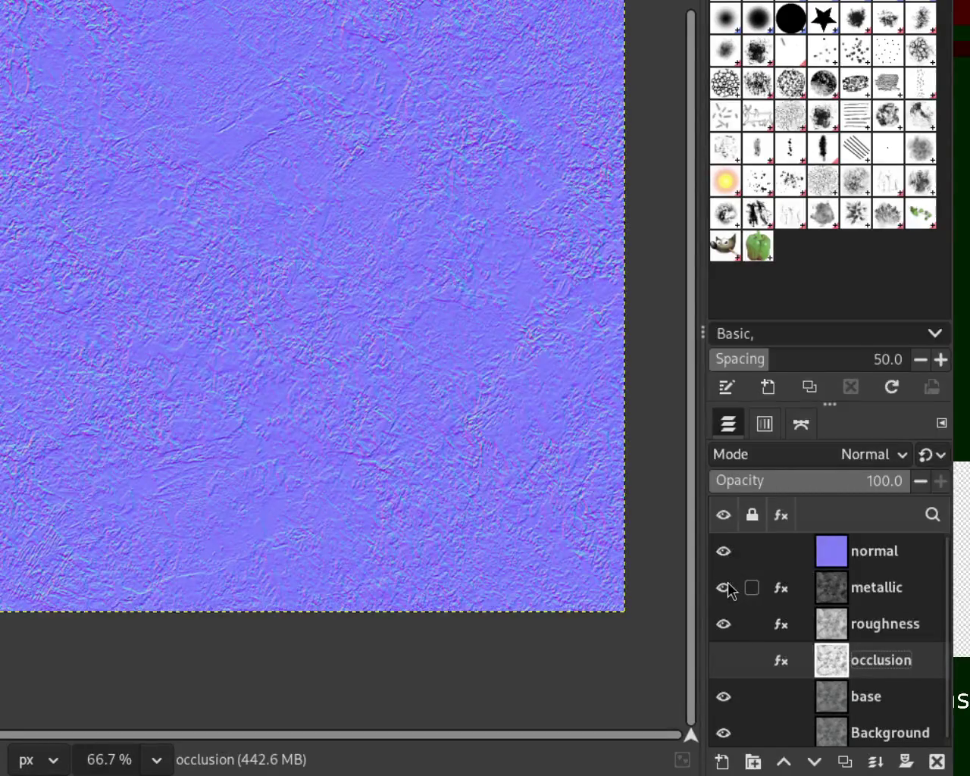
click(724, 551)
click(724, 587)
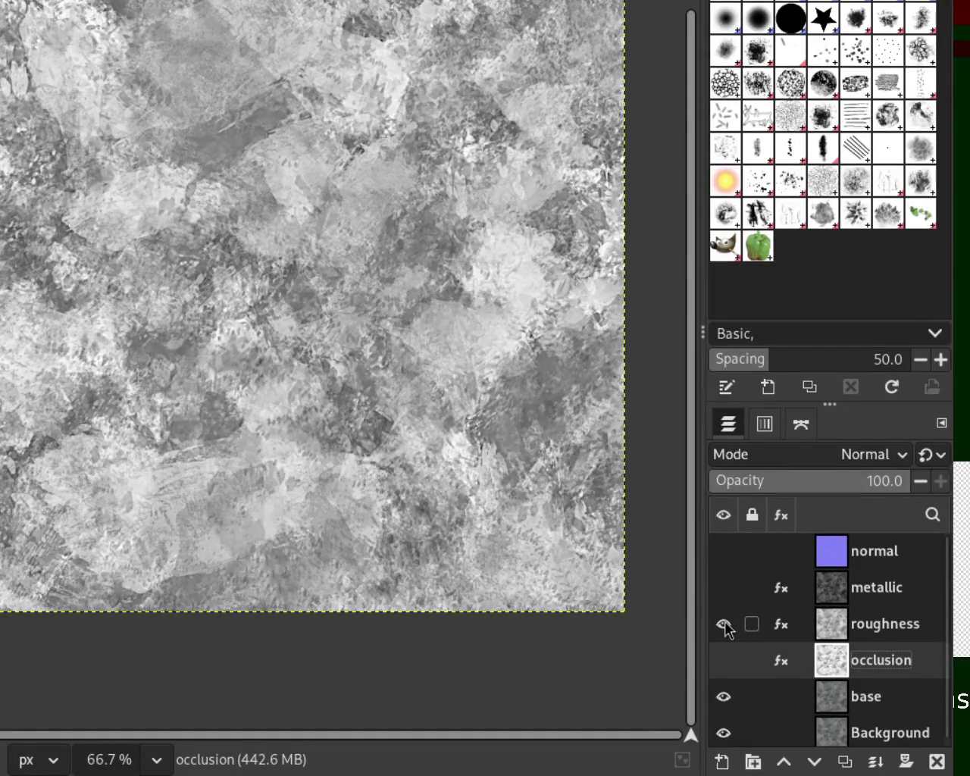
click(723, 623)
click(724, 660)
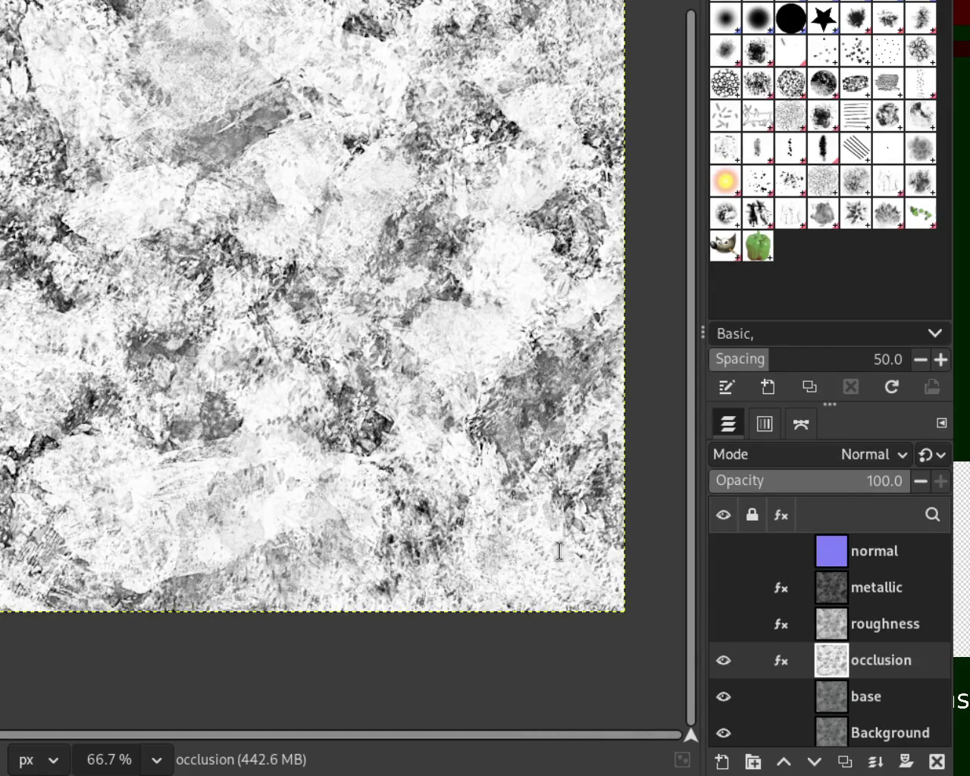
Duplicate the base layer as 'specular', reapply the last filter, and hide occlusion.
click(879, 701)
click(864, 666)
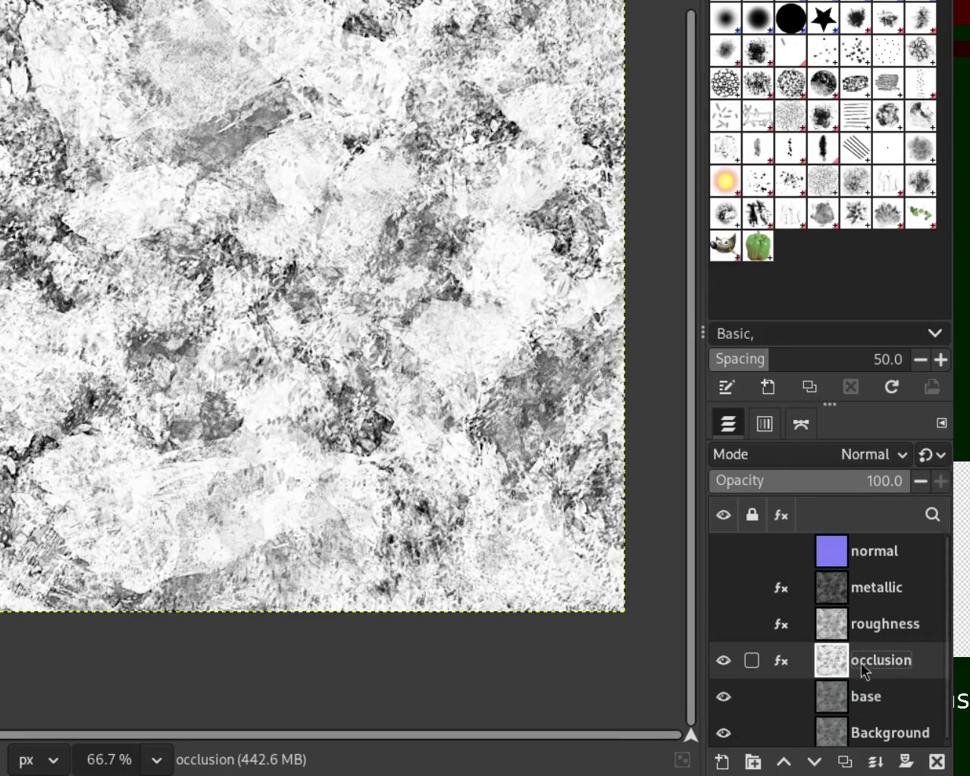
click(869, 709)
key(shift+ctrl+d)
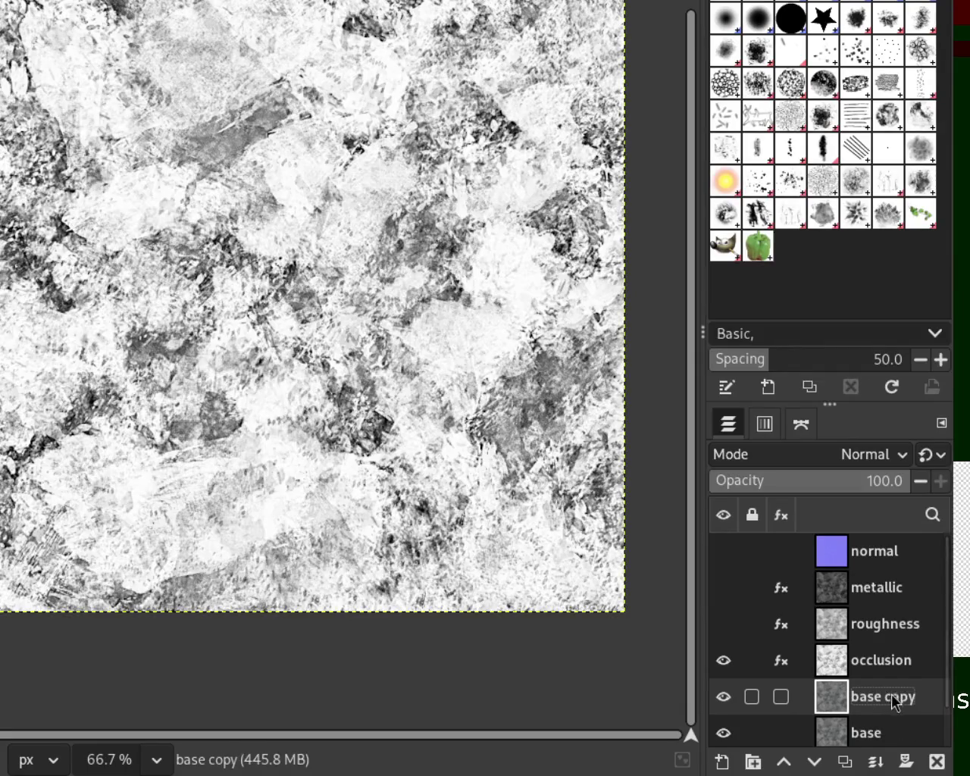
double_click(896, 697)
text(specula)
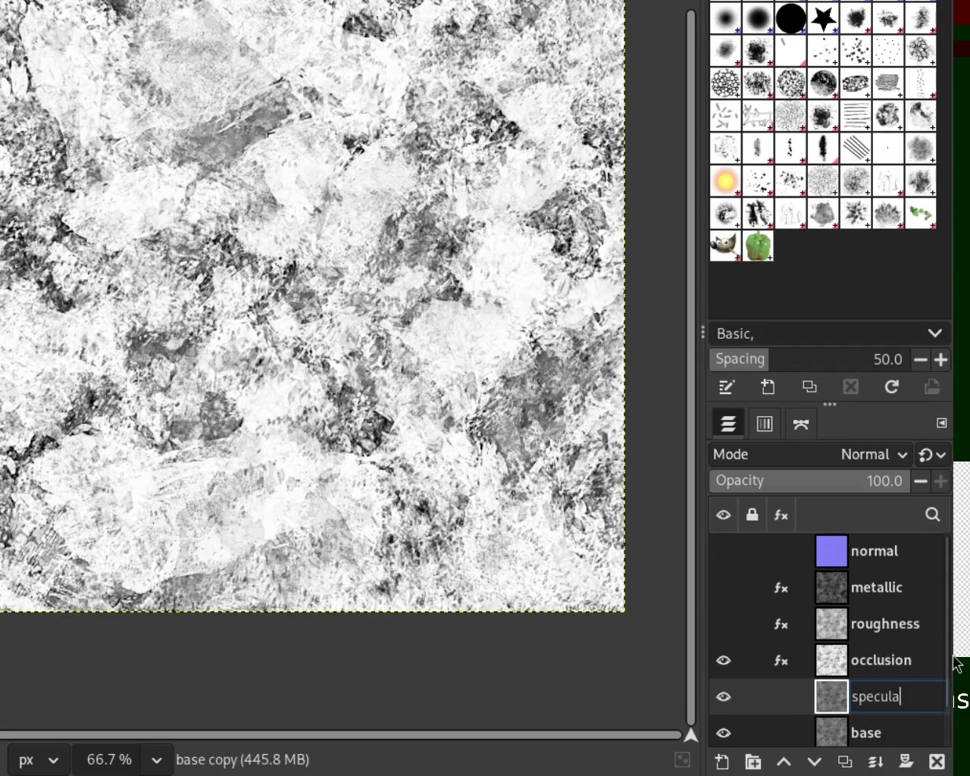
text(r)
key(Return)
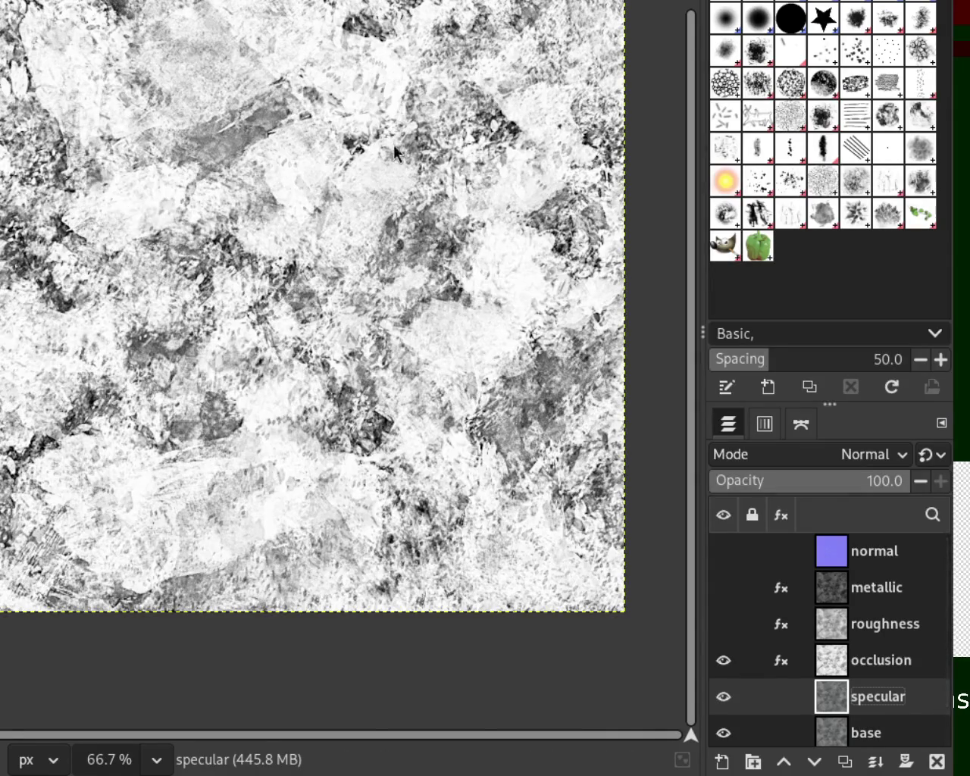
key(ctrl+f)
click(724, 660)
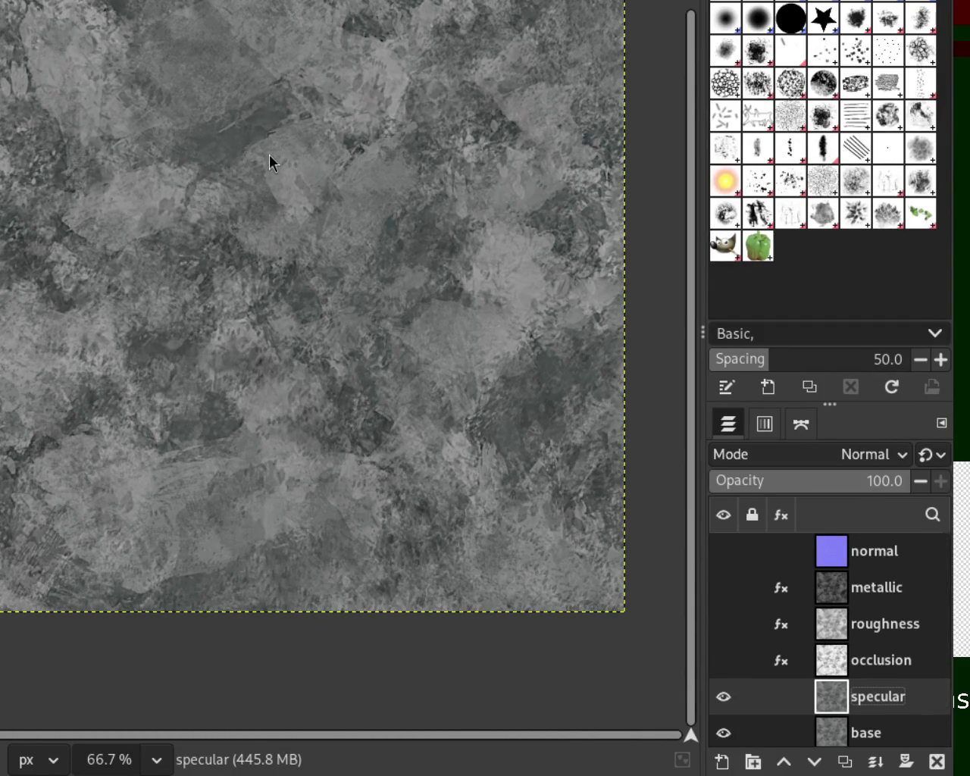
Reapply the last filter with Ctrl+F to render specular as a dark edge map.
key(ctrl+f)
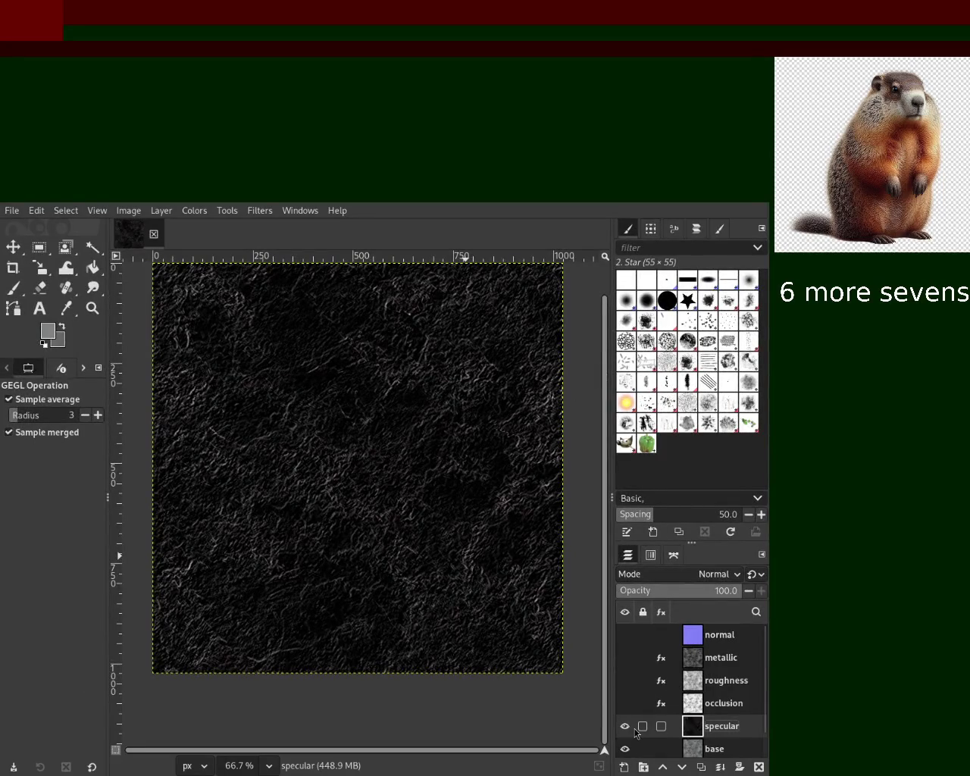
Show occlusion, roughness, metallic and normal, then hide each in turn through specular.
click(624, 703)
click(624, 680)
click(624, 658)
click(625, 635)
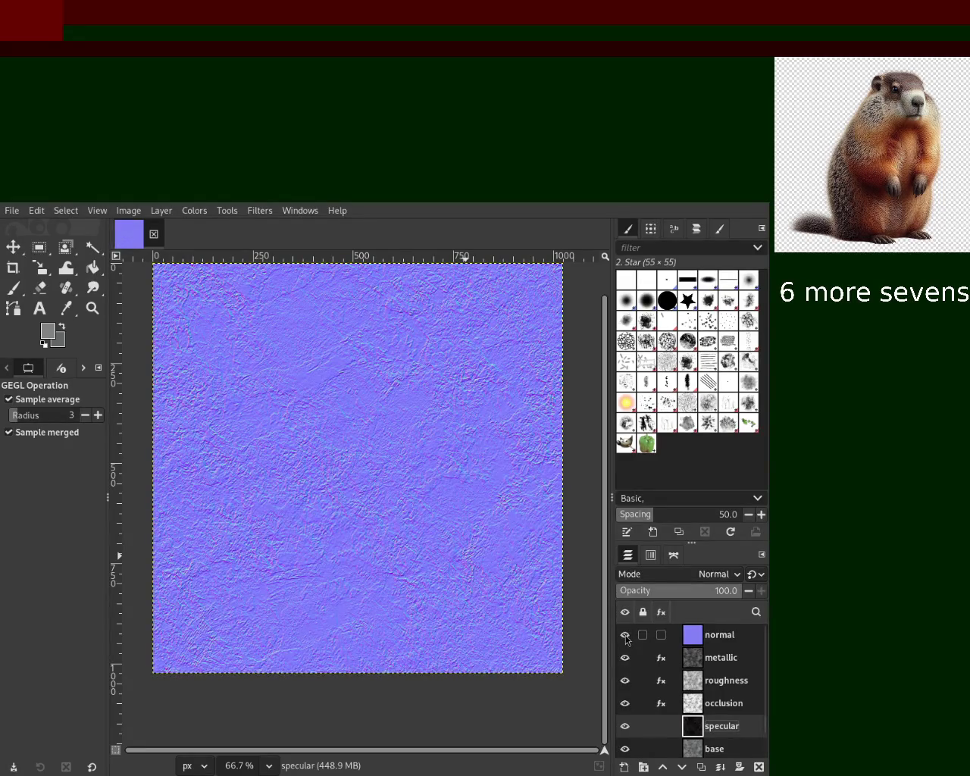
click(624, 635)
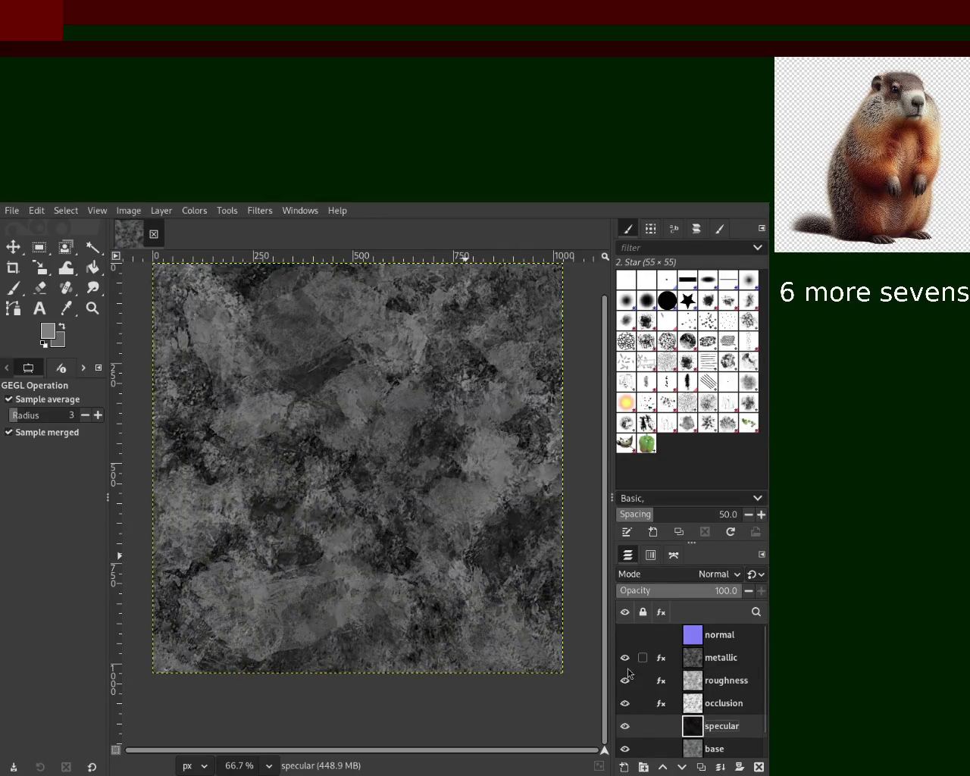
click(626, 662)
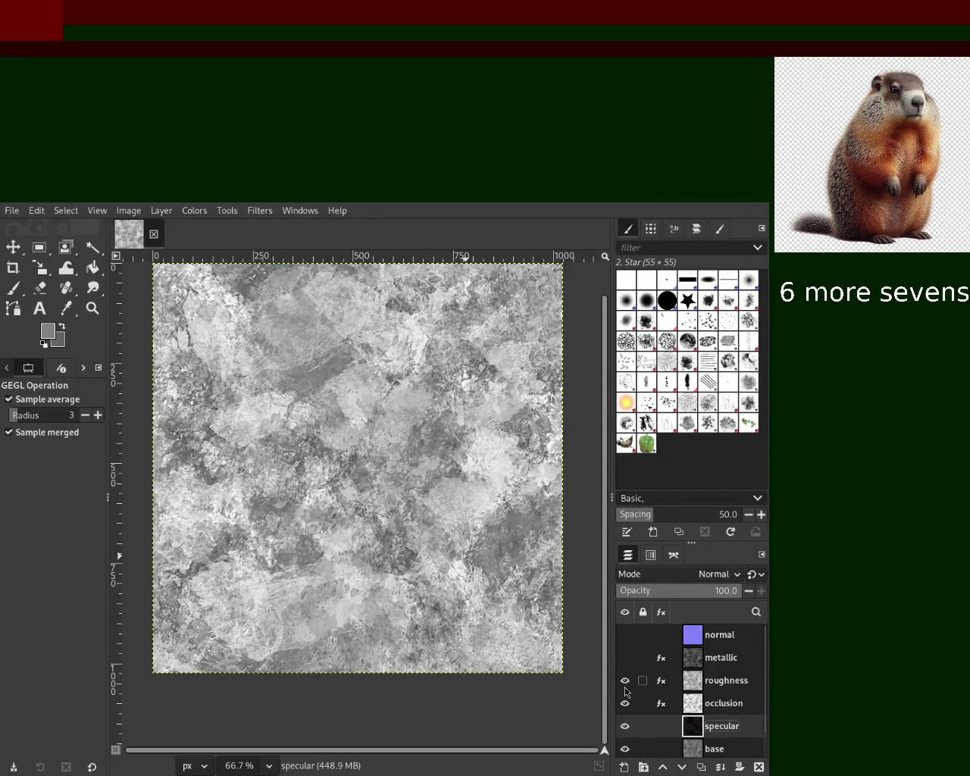
click(625, 681)
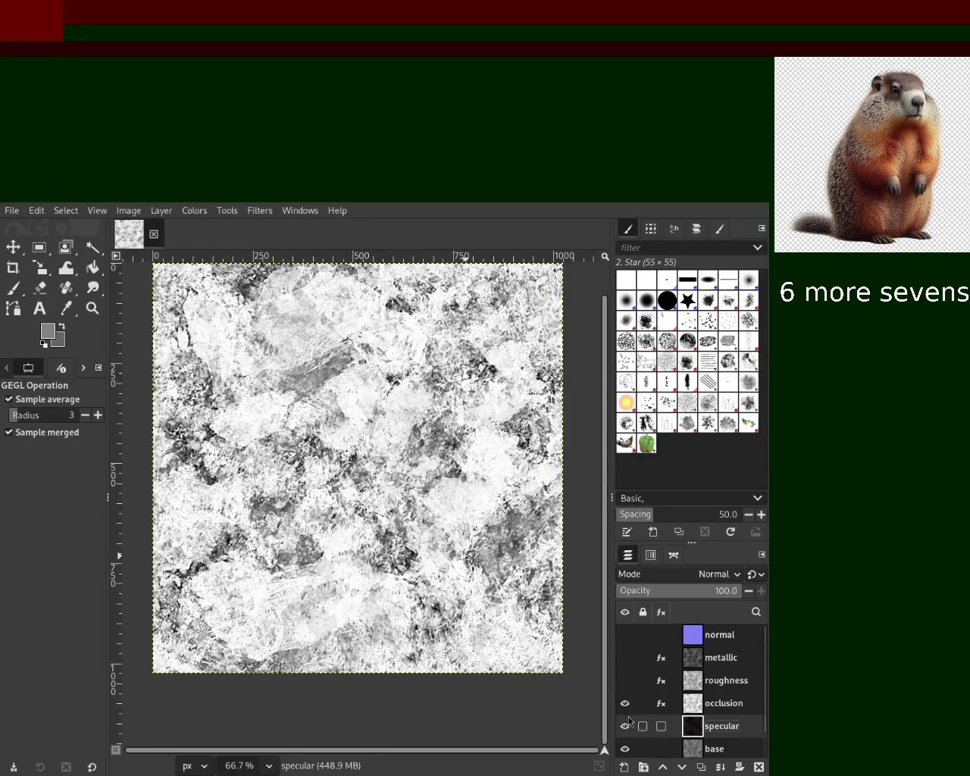
click(625, 704)
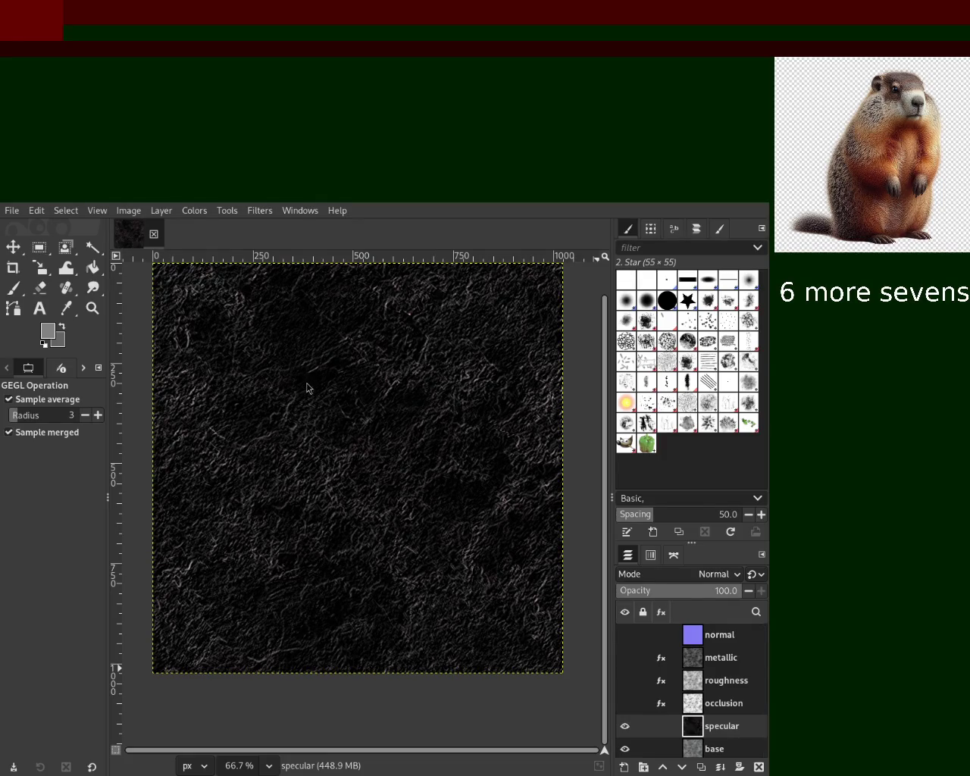
click(626, 726)
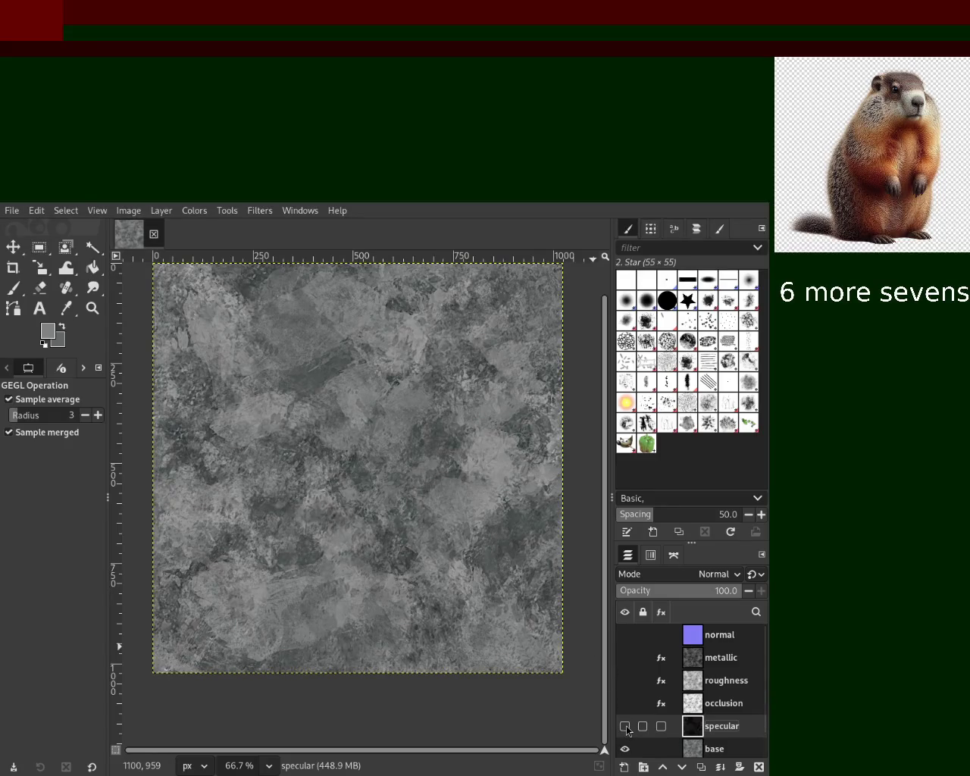
Make the specular, occlusion, roughness, metallic and normal layers visible again.
click(626, 726)
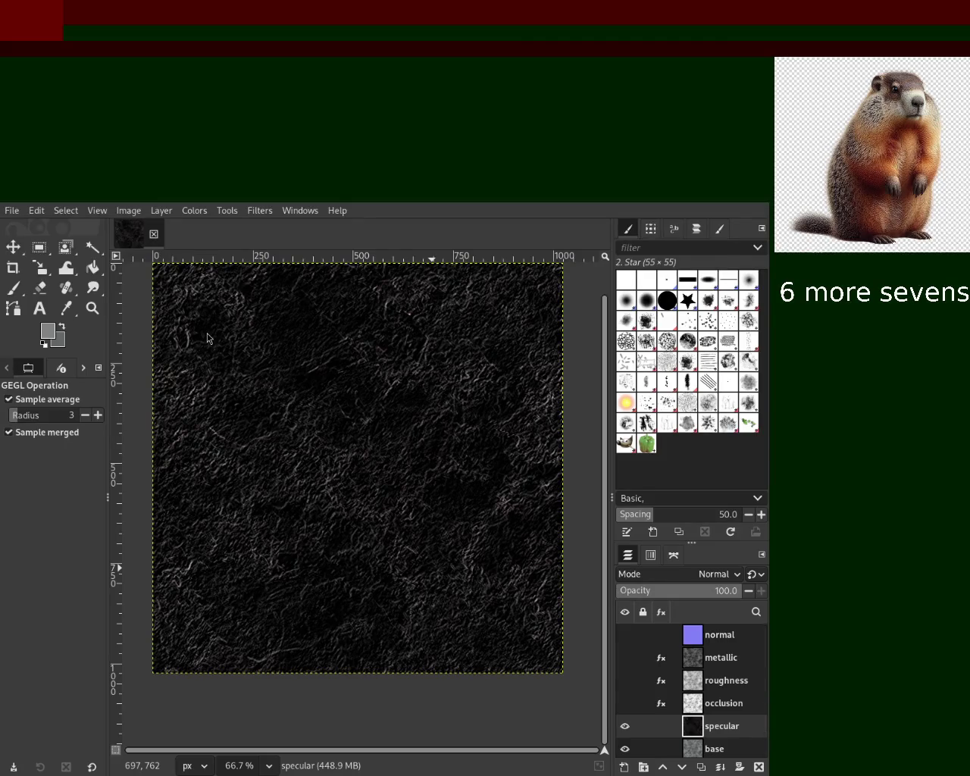
click(625, 705)
click(624, 686)
click(625, 657)
click(624, 635)
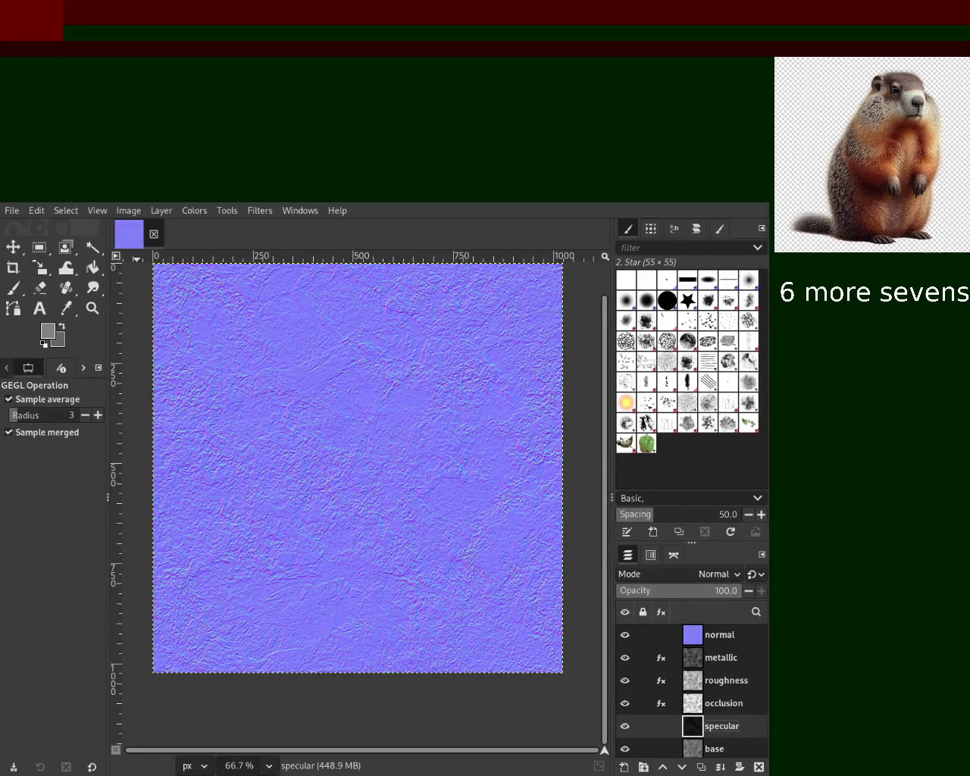
Add a Brightness-Contrast effect to the specular layer, hiding the layers above it, and lower its brightness.
click(194, 212)
click(253, 337)
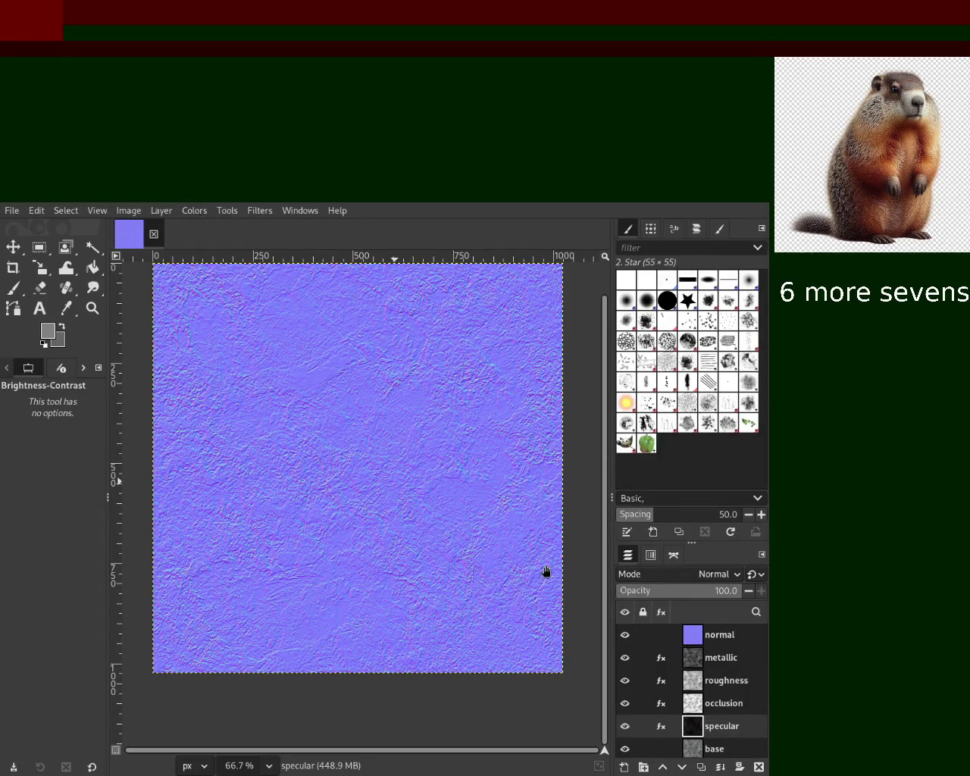
drag(625, 703, 625, 638)
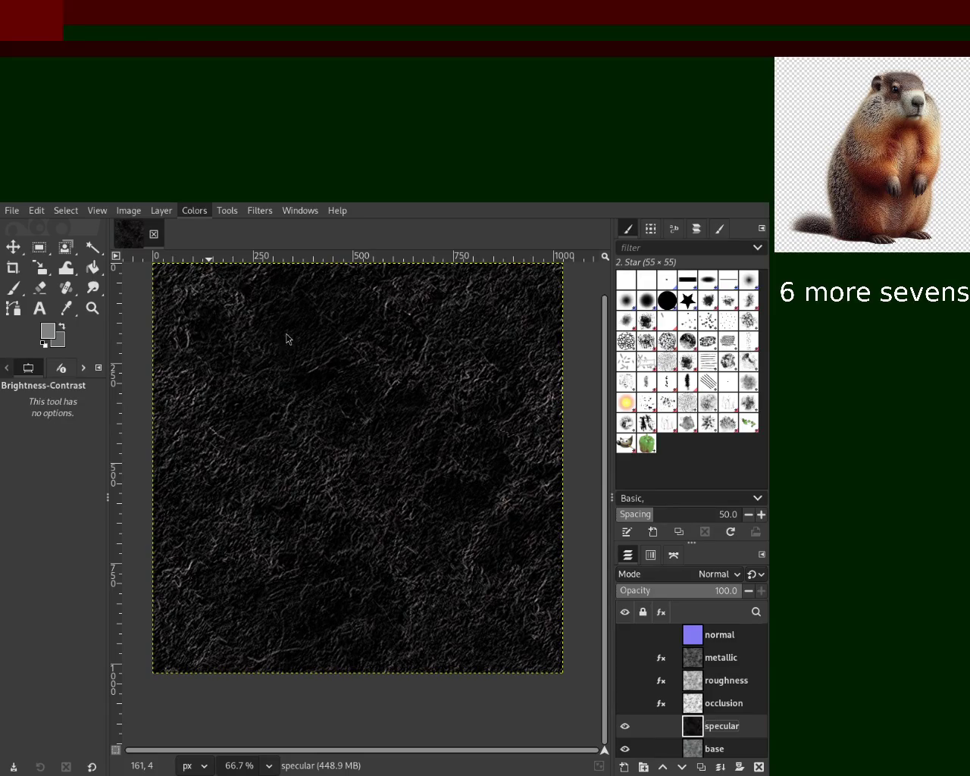
drag(523, 578, 305, 581)
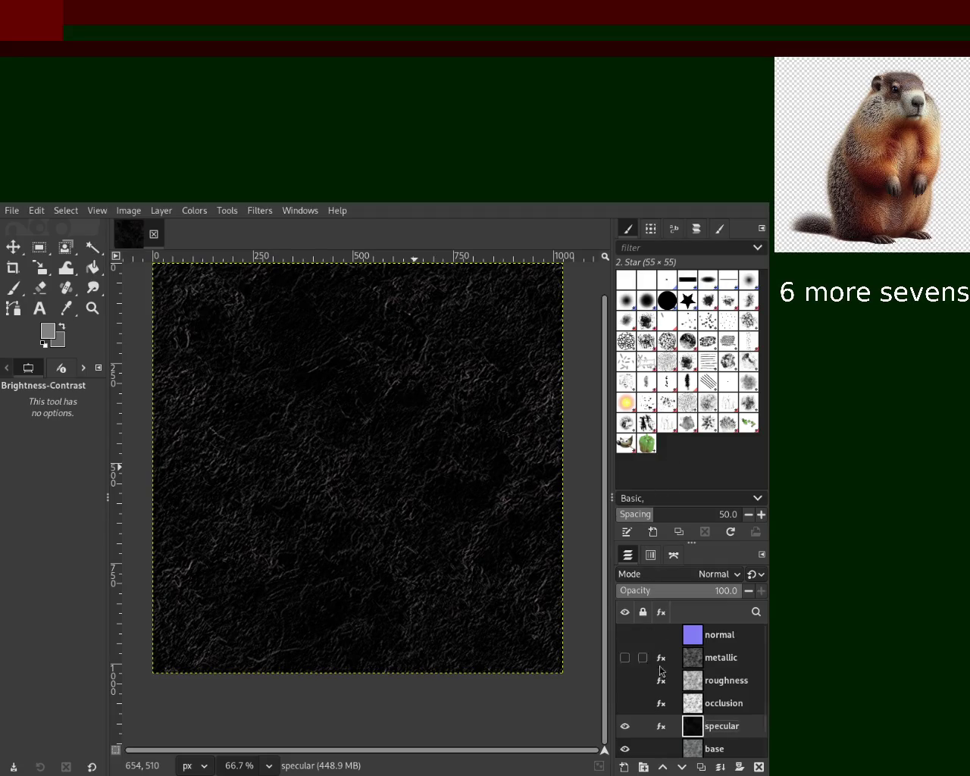
Show the occlusion, roughness, metallic and normal layers again.
click(625, 703)
click(625, 680)
click(625, 658)
click(625, 635)
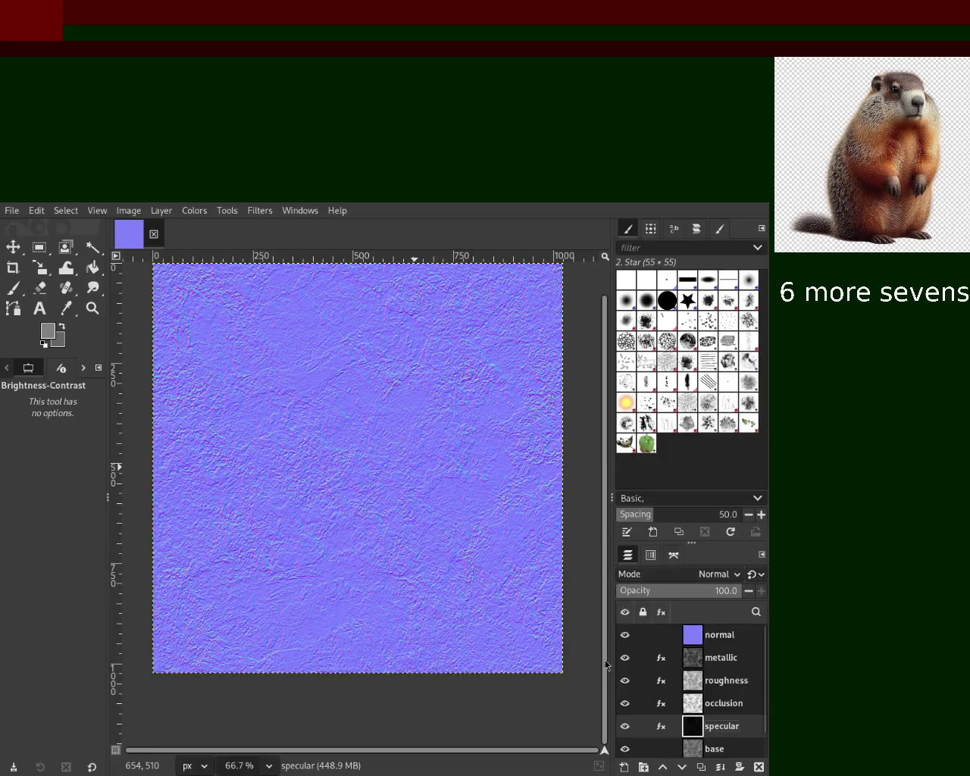
Hide normal, metallic and roughness in turn, leaving the occlusion texture visible.
click(625, 635)
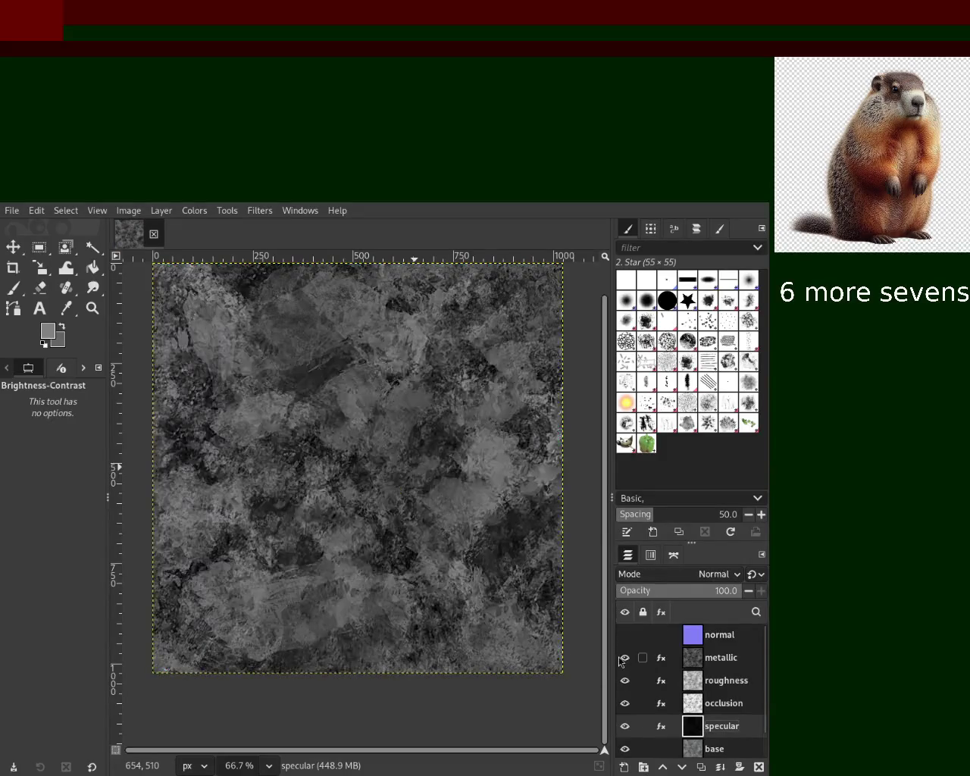
click(622, 658)
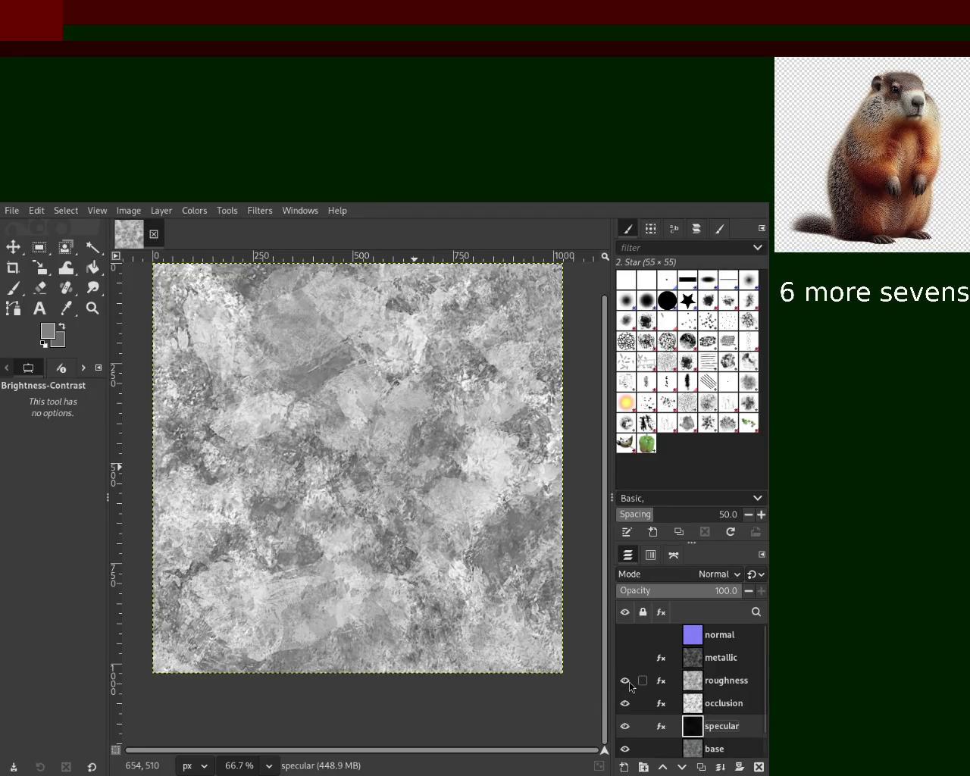
click(624, 680)
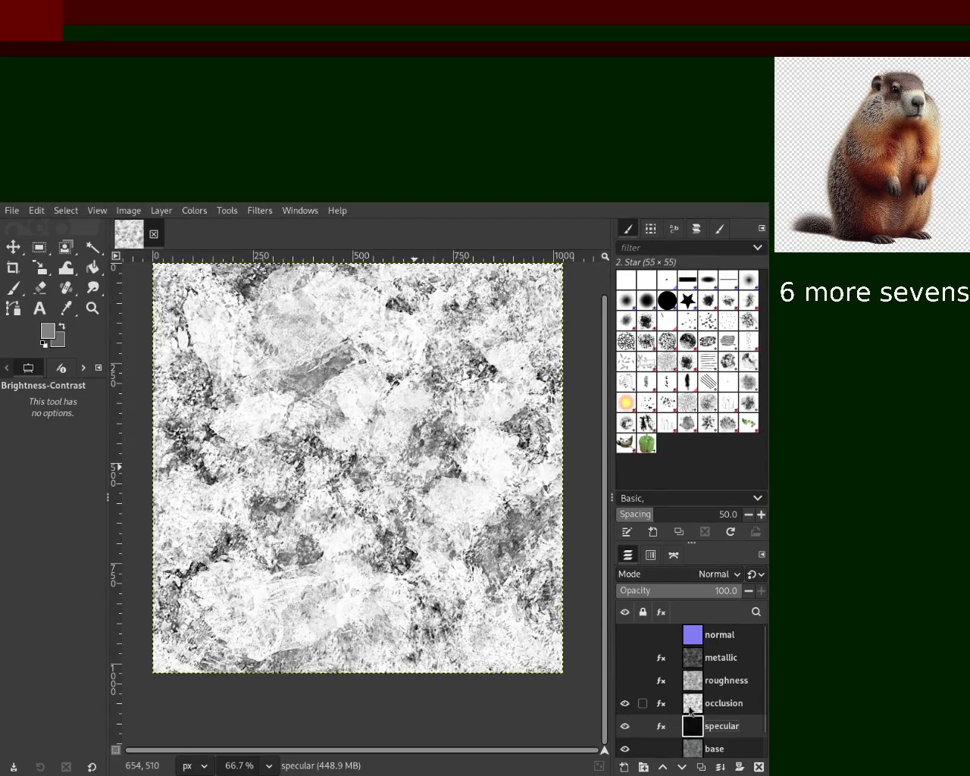
Rename the occlusion layer to 'AO'.
double_click(715, 704)
text(AO)
key(Return)
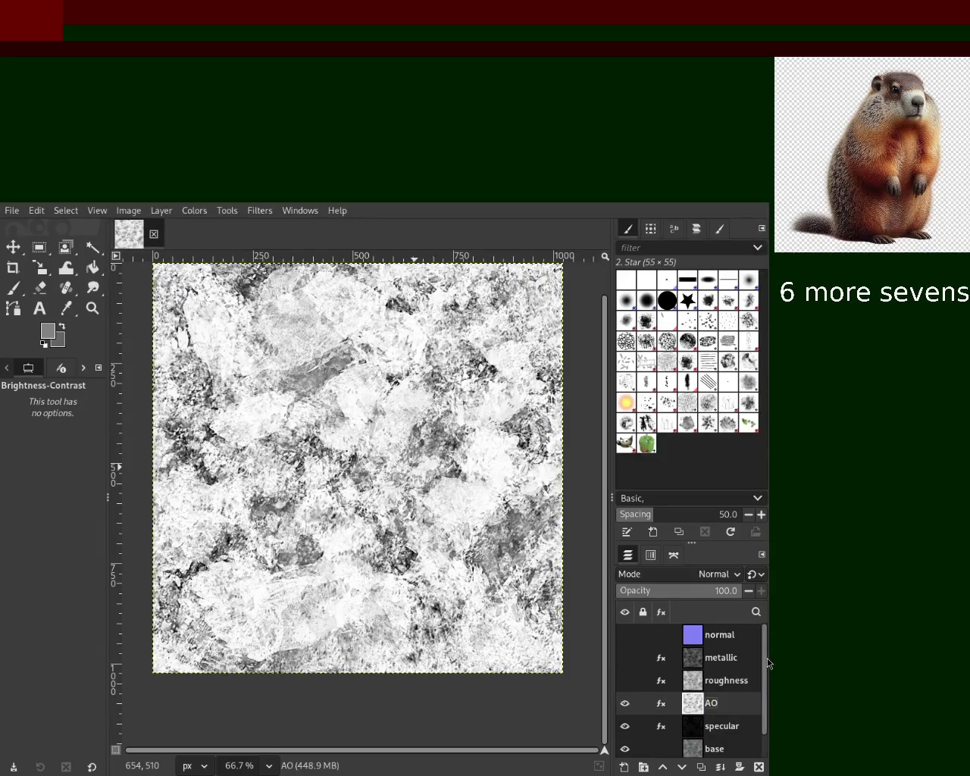
Hide the AO and specular layers to view the base, then show them again.
click(624, 703)
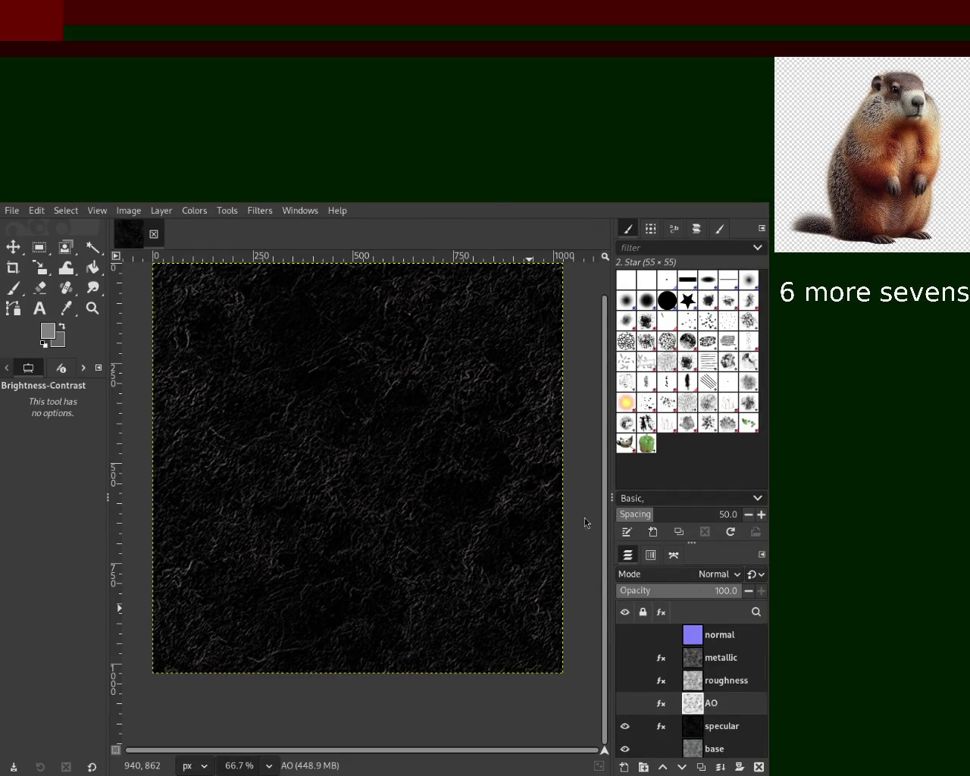
scroll(764, 703, down, 1)
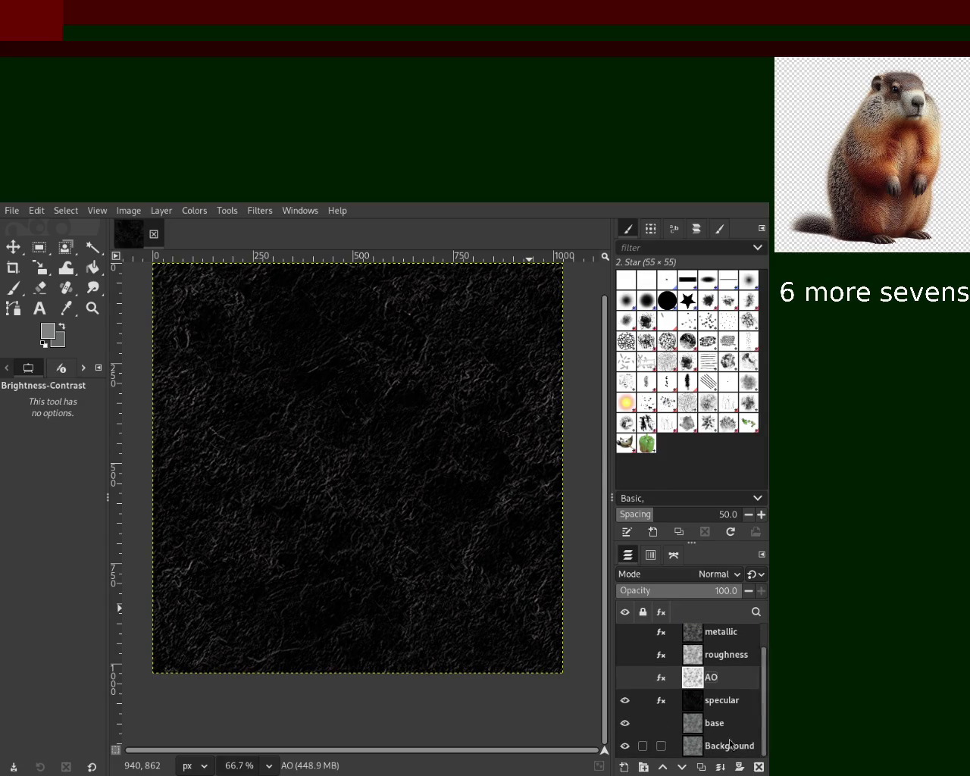
click(624, 700)
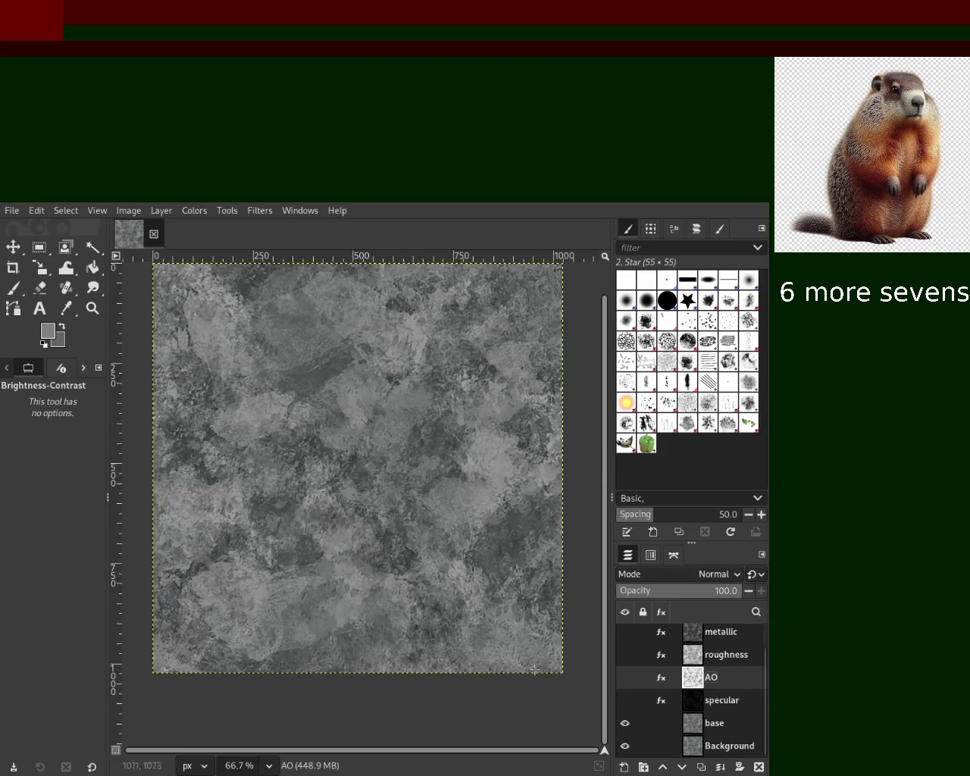
click(624, 700)
click(625, 677)
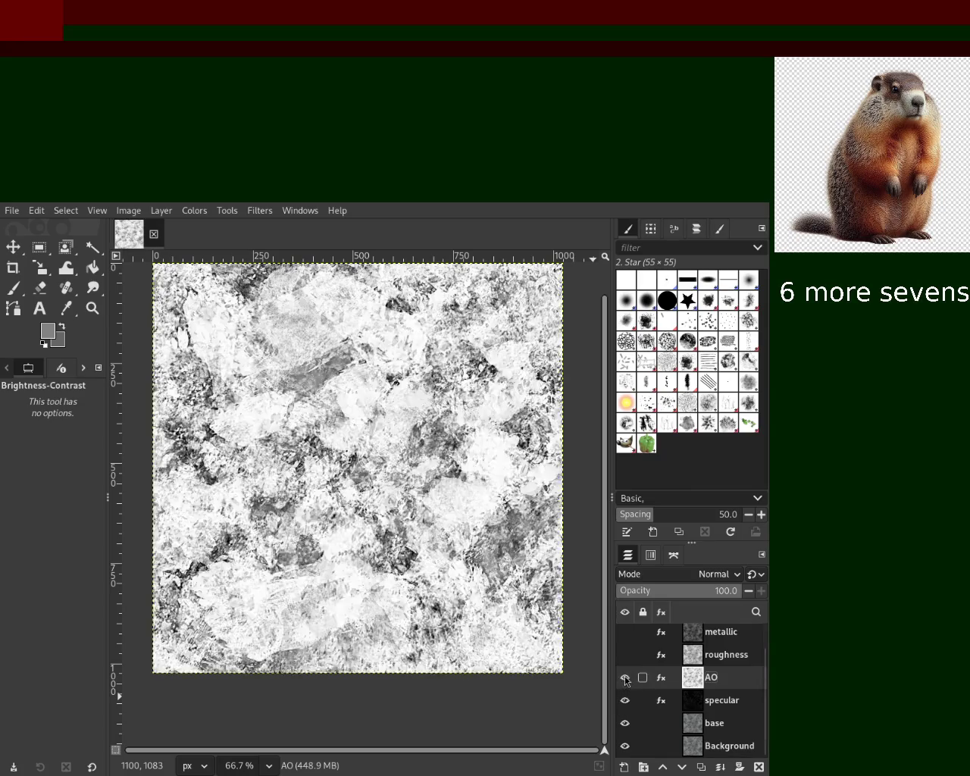
scroll(763, 632, up, 1)
Compare the normal, metallic and roughness maps, then hide every layer.
click(624, 632)
click(624, 656)
click(625, 678)
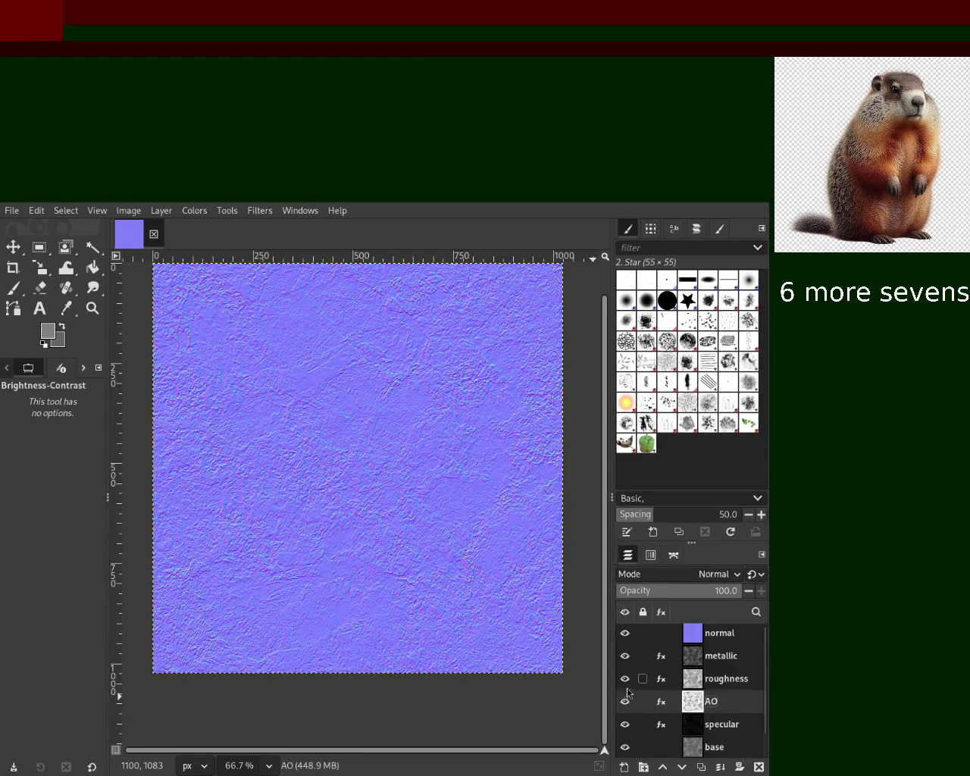
click(625, 633)
click(625, 635)
click(624, 656)
click(624, 678)
click(624, 724)
click(624, 747)
click(624, 701)
click(624, 655)
click(624, 633)
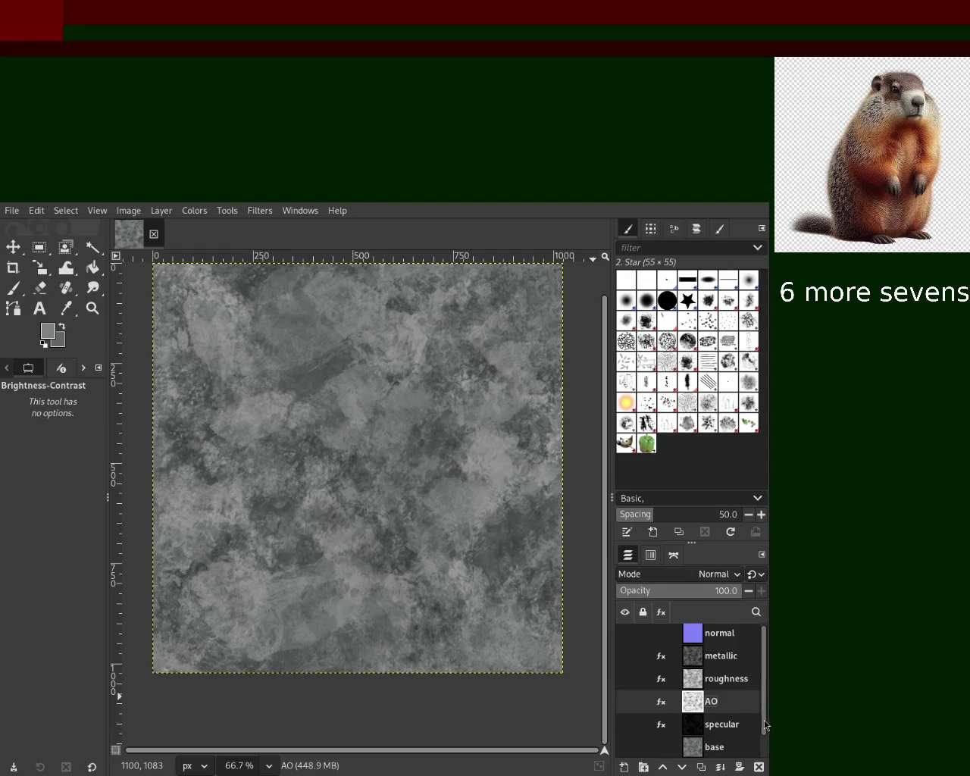
Turn all layers back on up to the normal map and save the project as 12.xcf.
scroll(765, 726, down, 2)
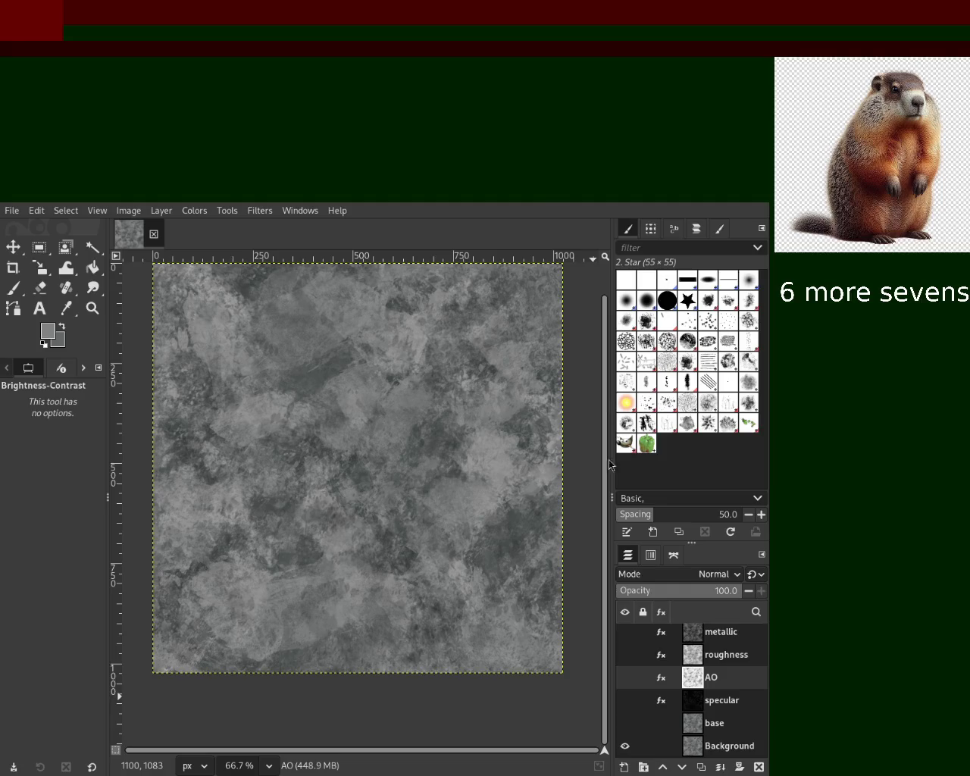
click(624, 700)
click(624, 678)
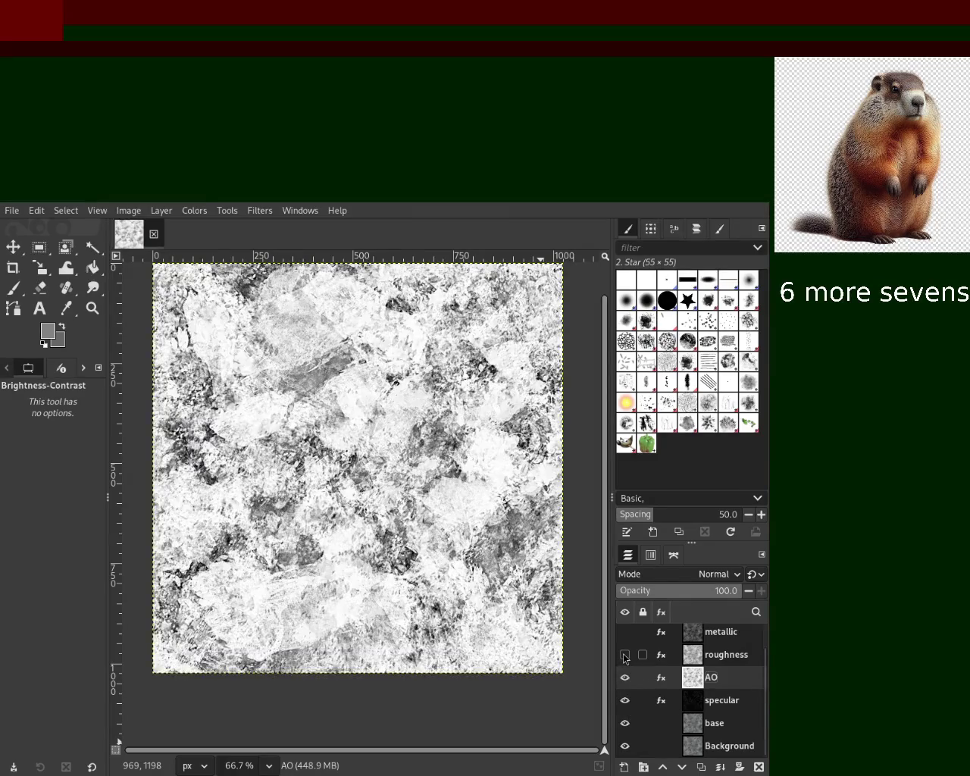
click(624, 654)
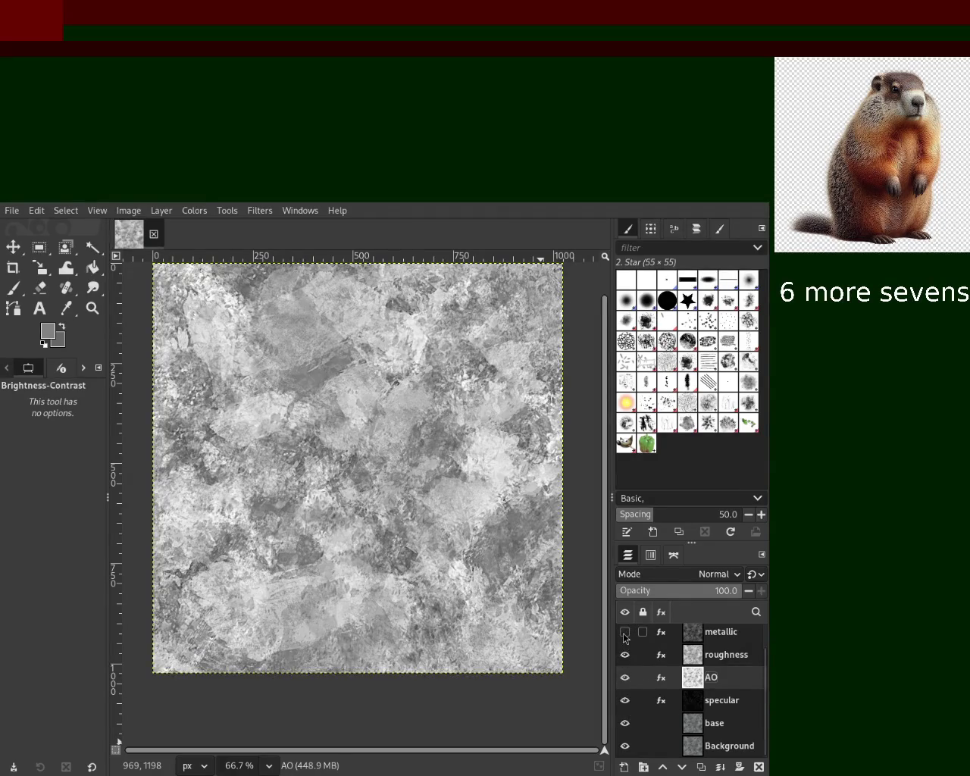
click(625, 632)
scroll(765, 687, up, 1)
scroll(765, 685, up, 1)
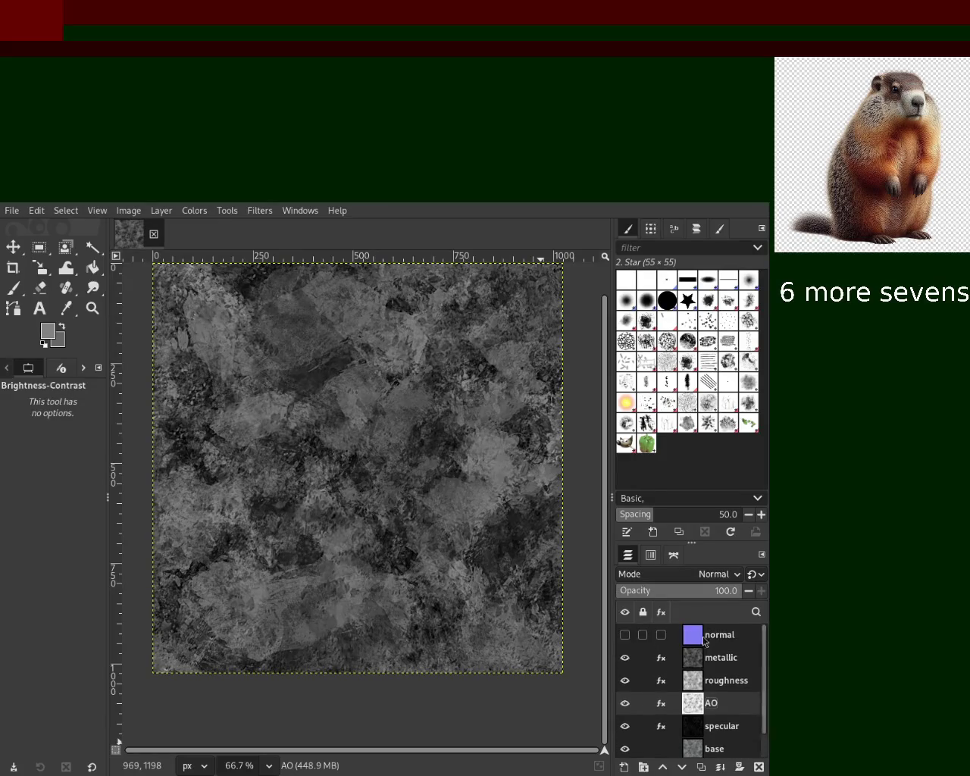
click(625, 634)
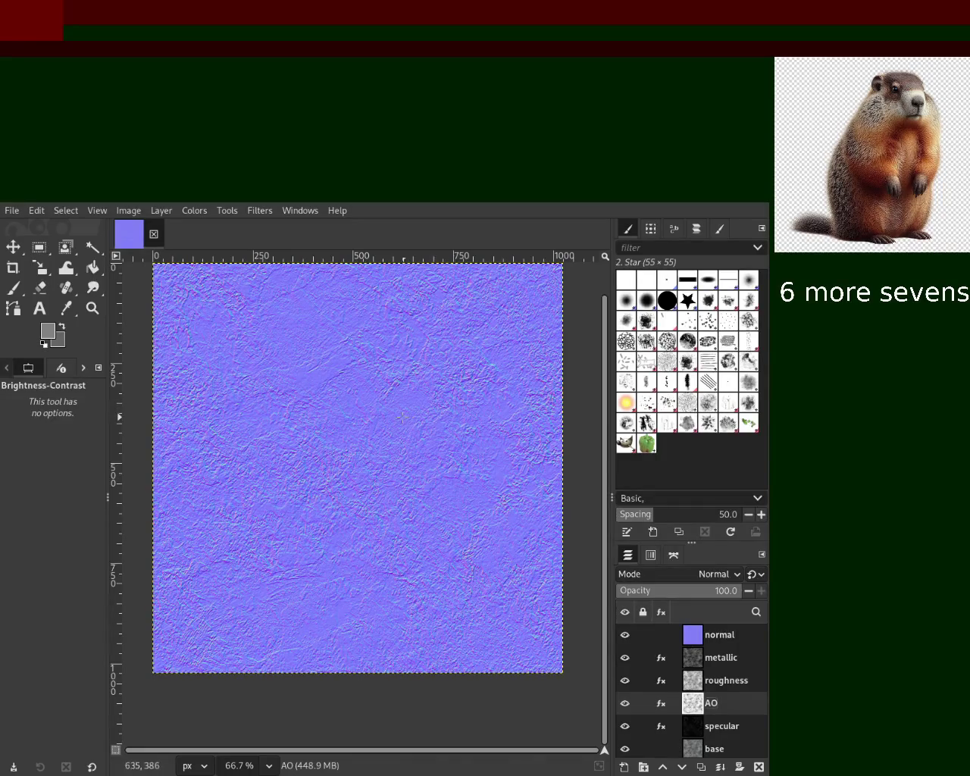
key(ctrl+s)
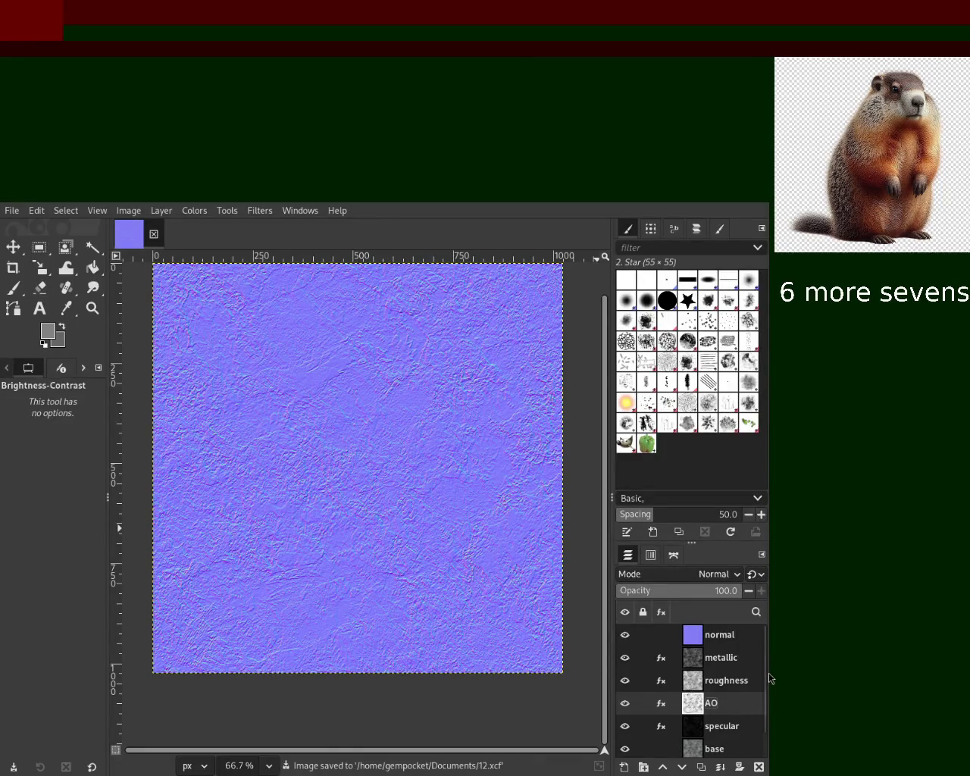
scroll(767, 704, down, 1)
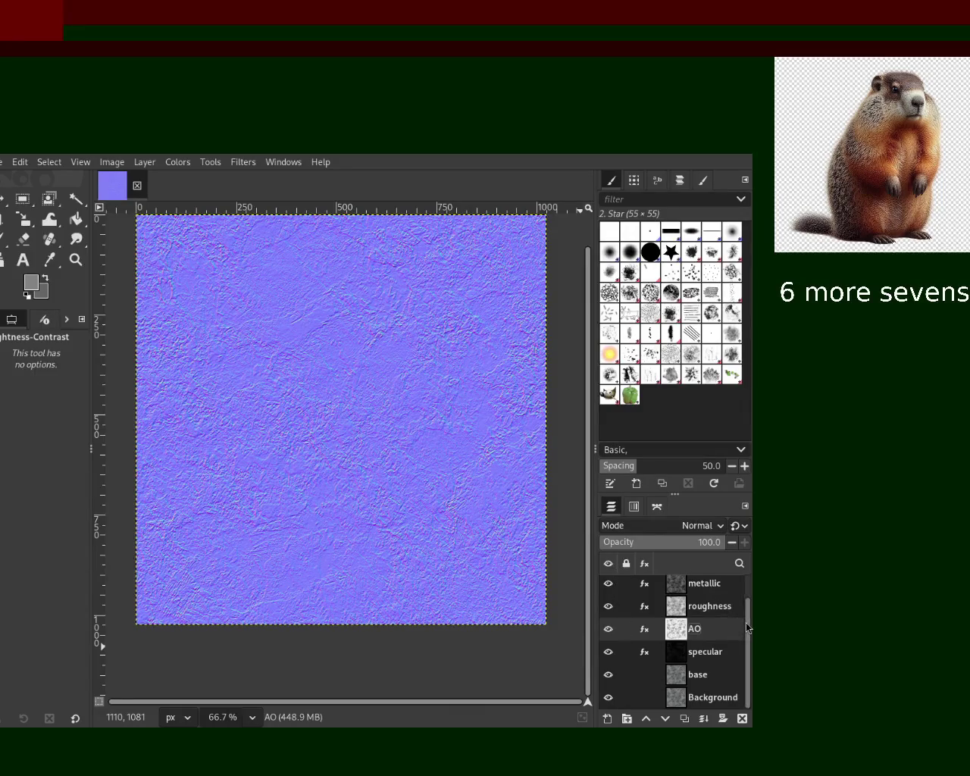
Hide normal, metallic, roughness, AO and specular, leaving only the base layer visible.
scroll(745, 622, up, 2)
click(608, 585)
click(610, 607)
click(611, 632)
click(608, 655)
click(608, 677)
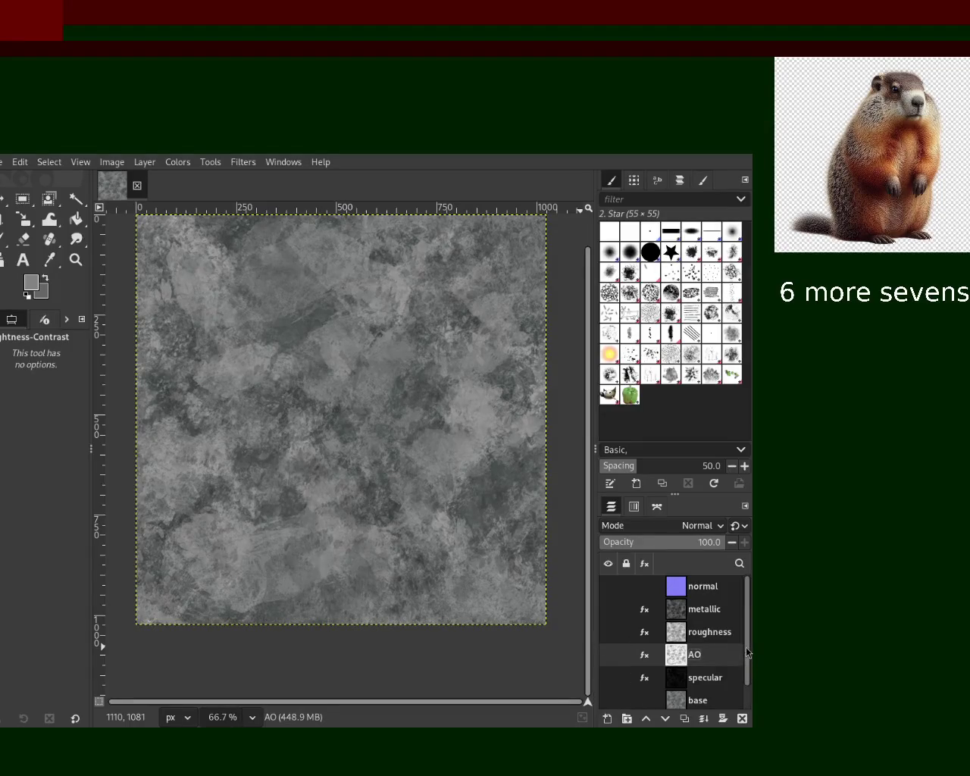
scroll(618, 689, down, 1)
click(608, 674)
click(607, 674)
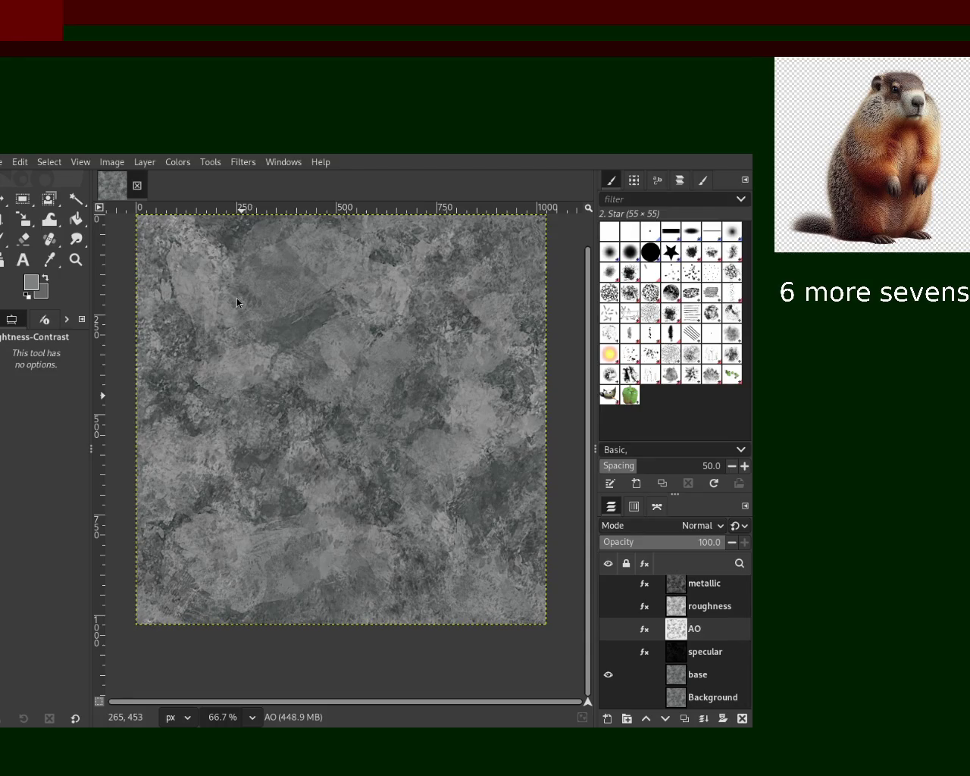
Zoom in and out on the base texture with the Zoom tool.
click(76, 260)
ctrl+scroll(278, 351, up, 1)
ctrl+scroll(296, 368, down, 1)
ctrl+scroll(318, 386, down, 1)
ctrl+scroll(341, 410, up, 1)
ctrl+scroll(341, 410, down, 1)
ctrl+scroll(394, 402, up, 1)
ctrl+scroll(390, 391, down, 1)
ctrl+scroll(390, 388, up, 1)
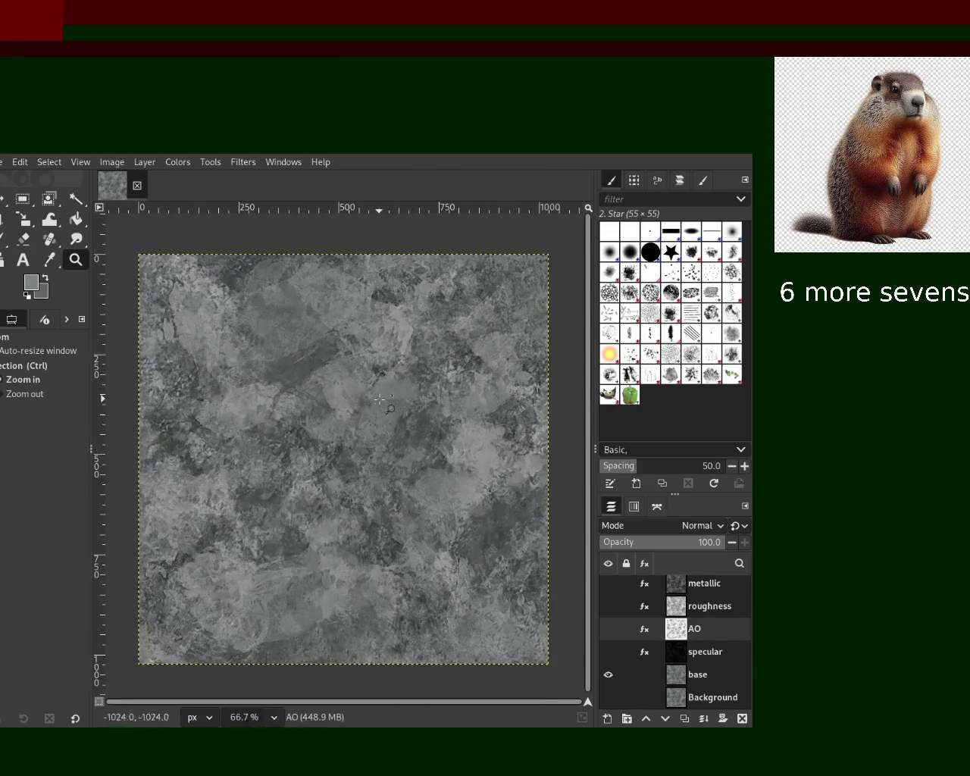
ctrl+scroll(390, 387, down, 1)
ctrl+scroll(390, 386, up, 1)
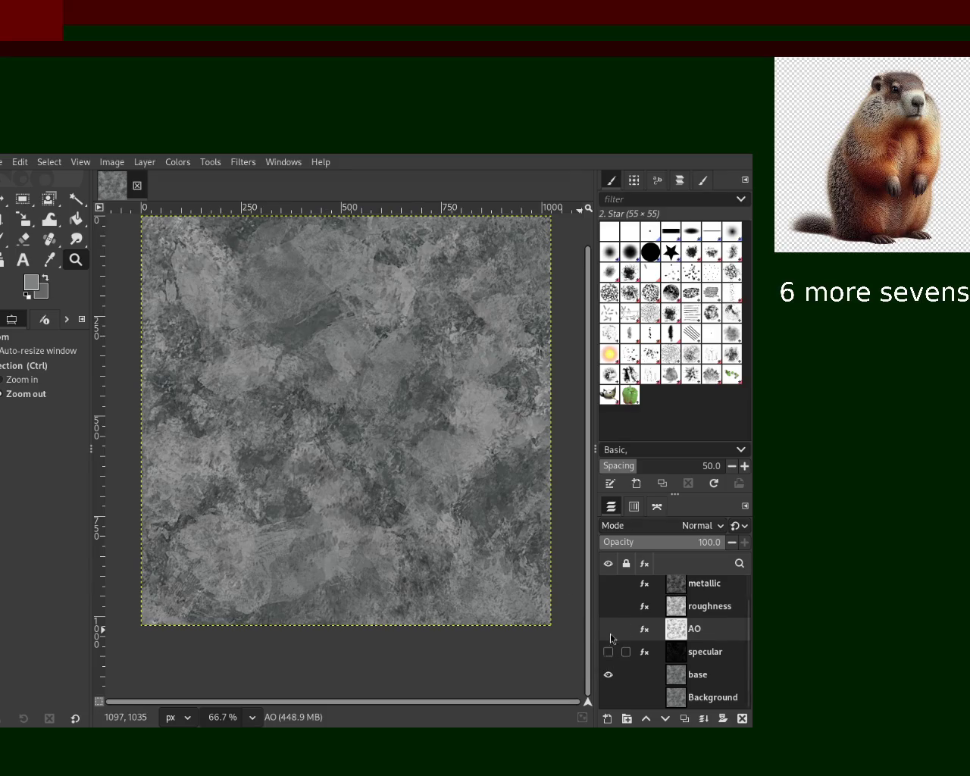
scroll(748, 586, up, 1)
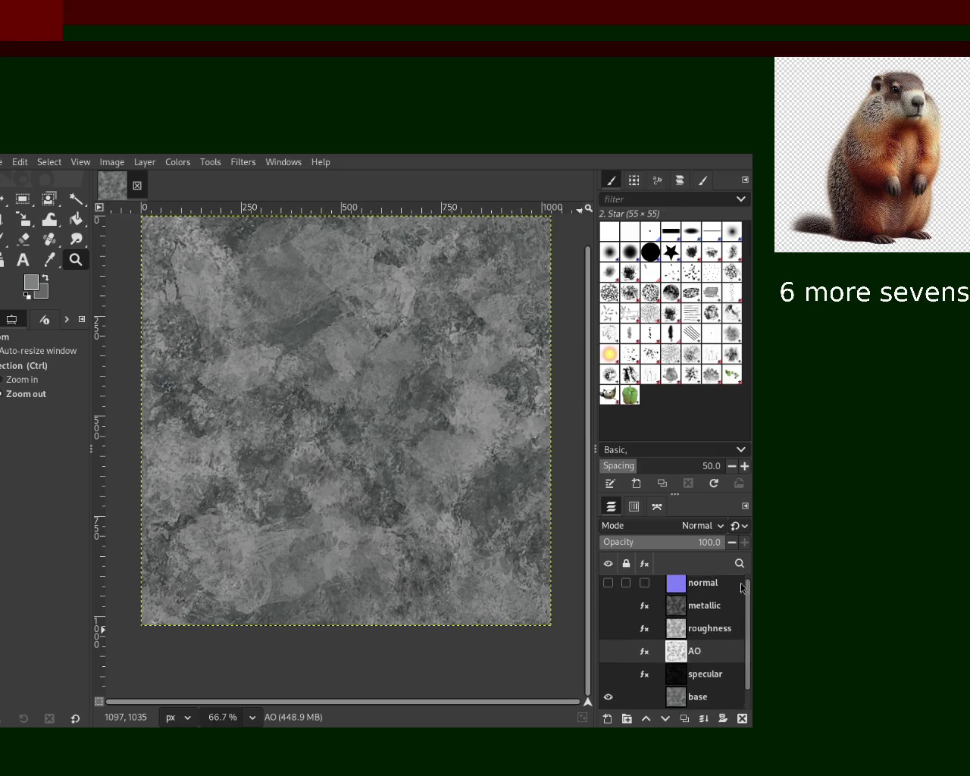
Preview normal, metallic, roughness, AO and specular one at a time, hiding each again.
click(607, 582)
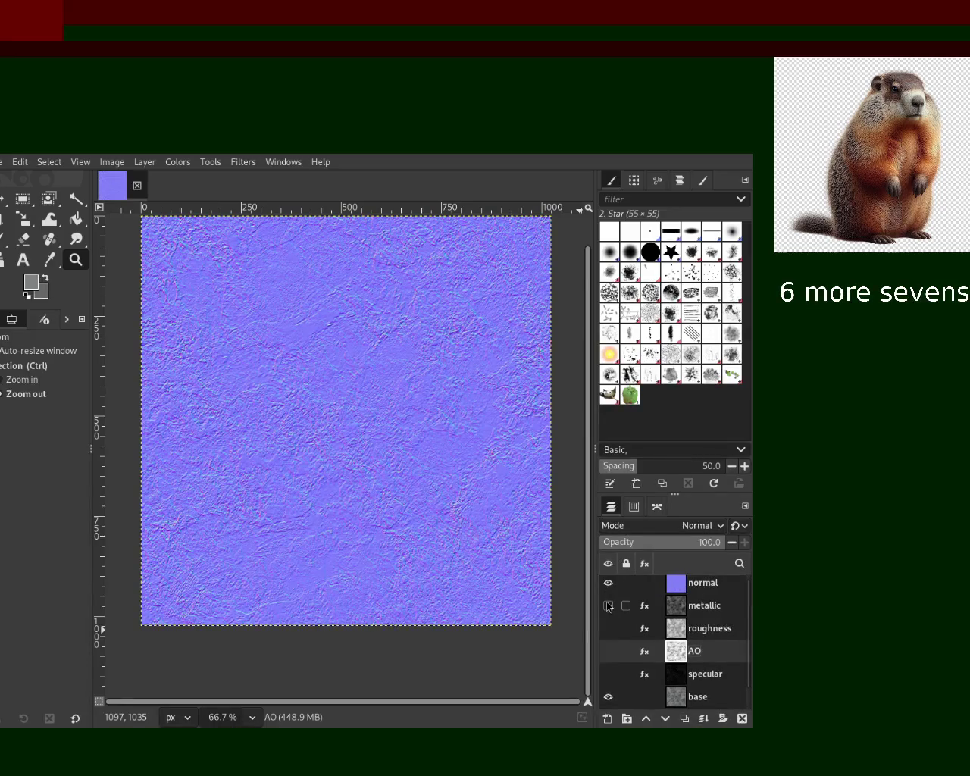
click(608, 583)
click(608, 605)
click(608, 605)
click(608, 629)
click(608, 628)
click(607, 651)
click(608, 650)
click(607, 674)
click(607, 674)
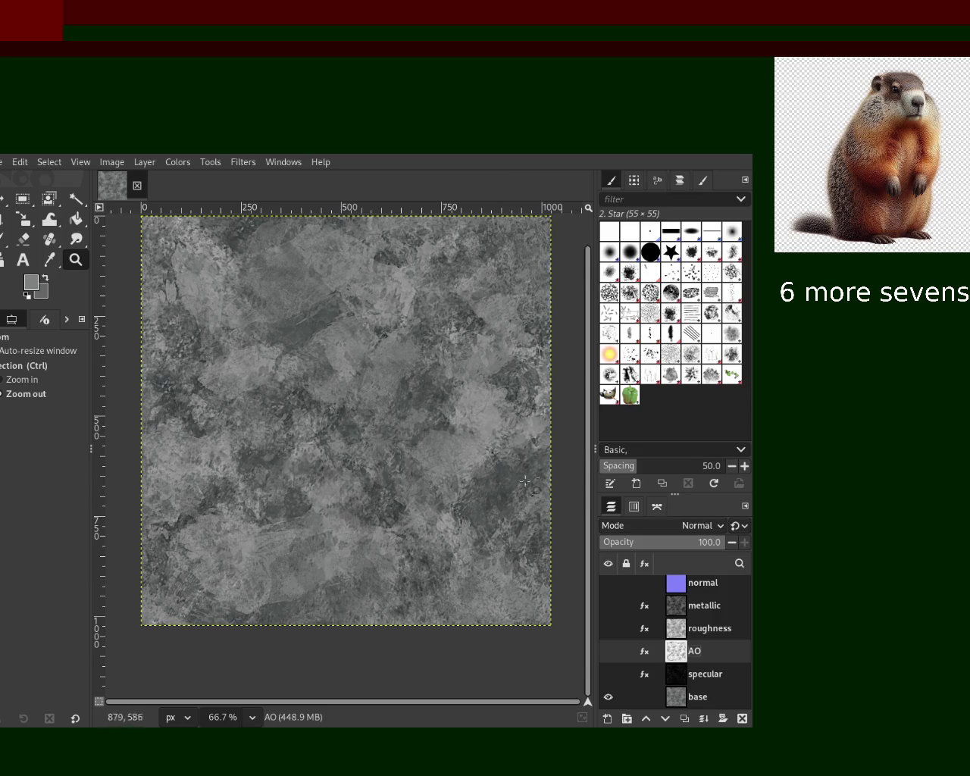
scroll(739, 612, up, 1)
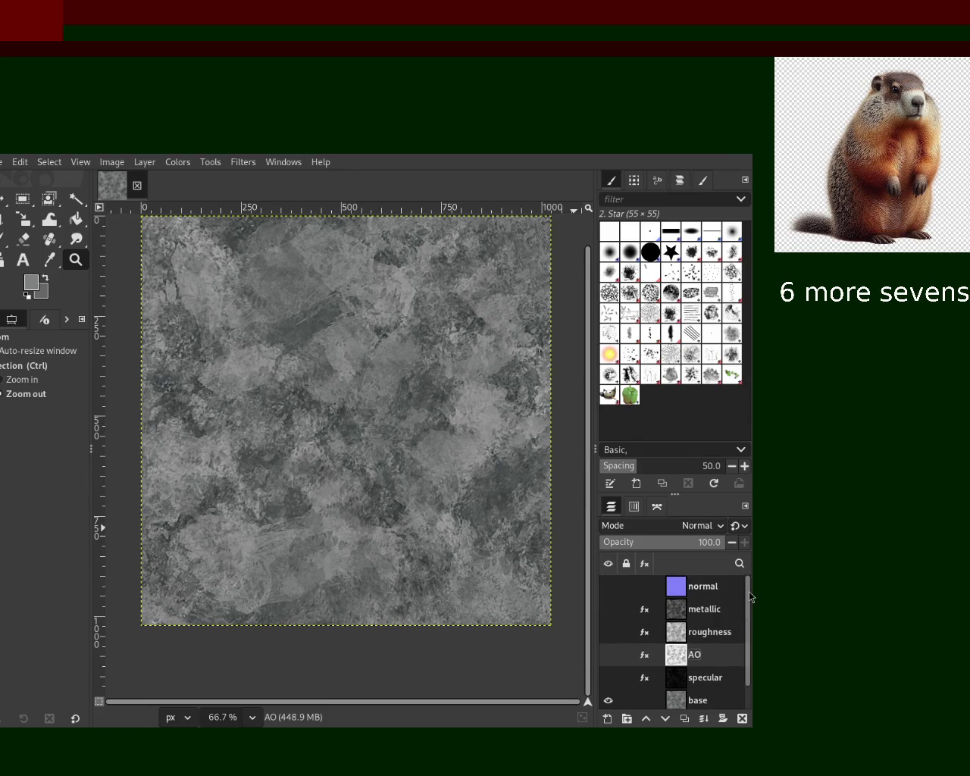
Select the metallic layer and open its Levels effect for editing.
click(676, 614)
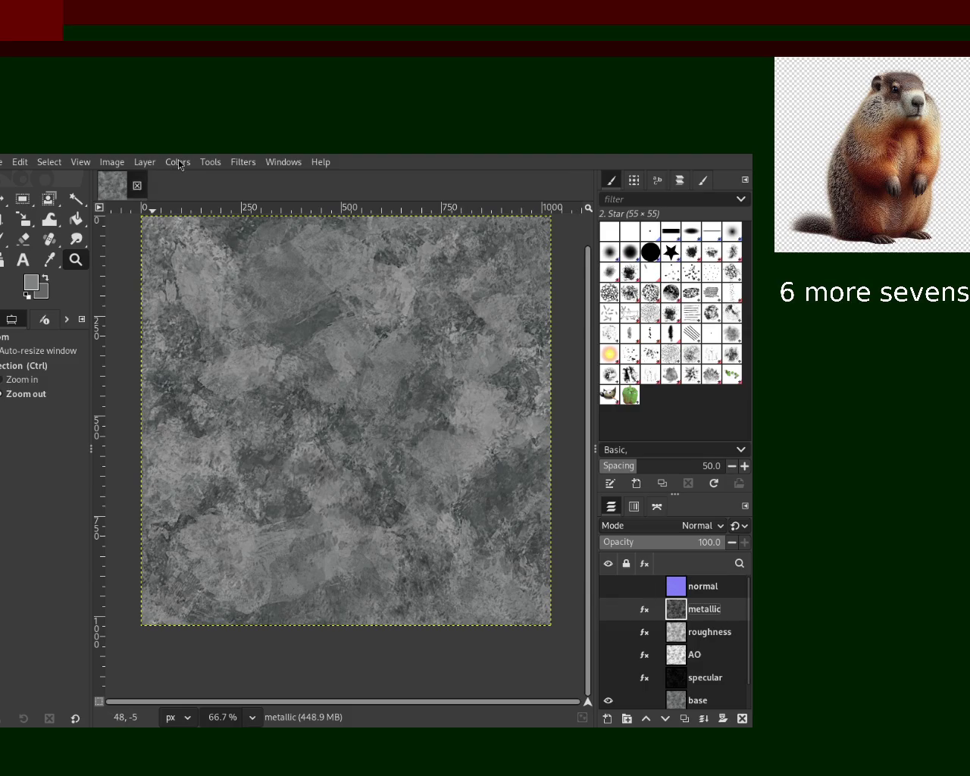
key(o)
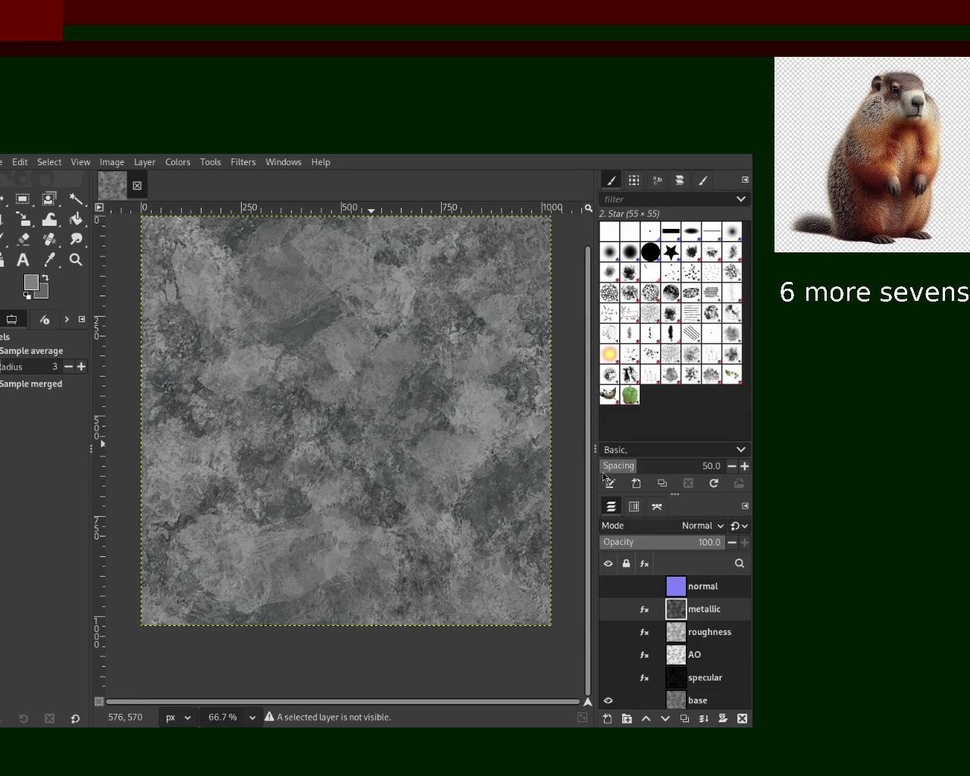
click(177, 161)
click(243, 319)
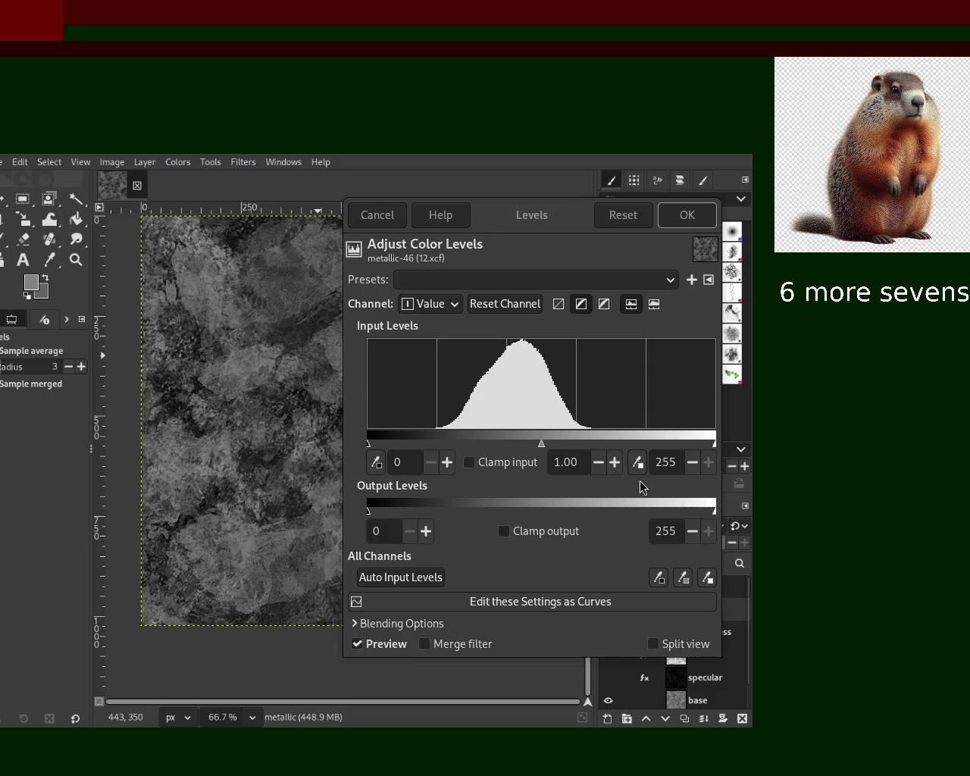
click(370, 215)
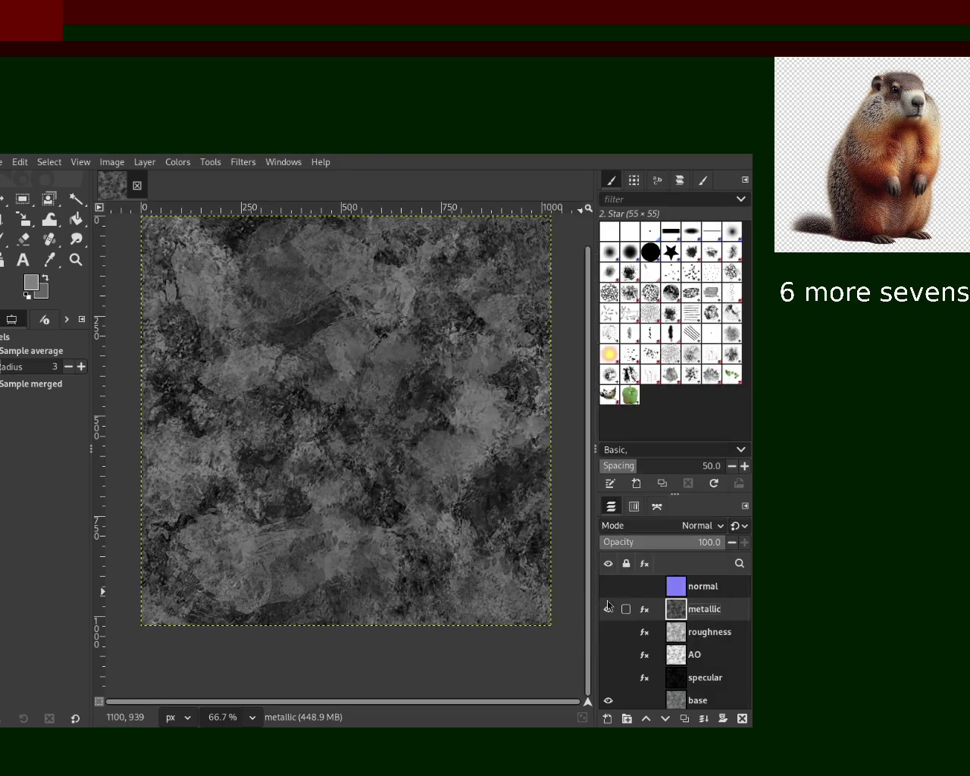
click(646, 612)
double_click(600, 551)
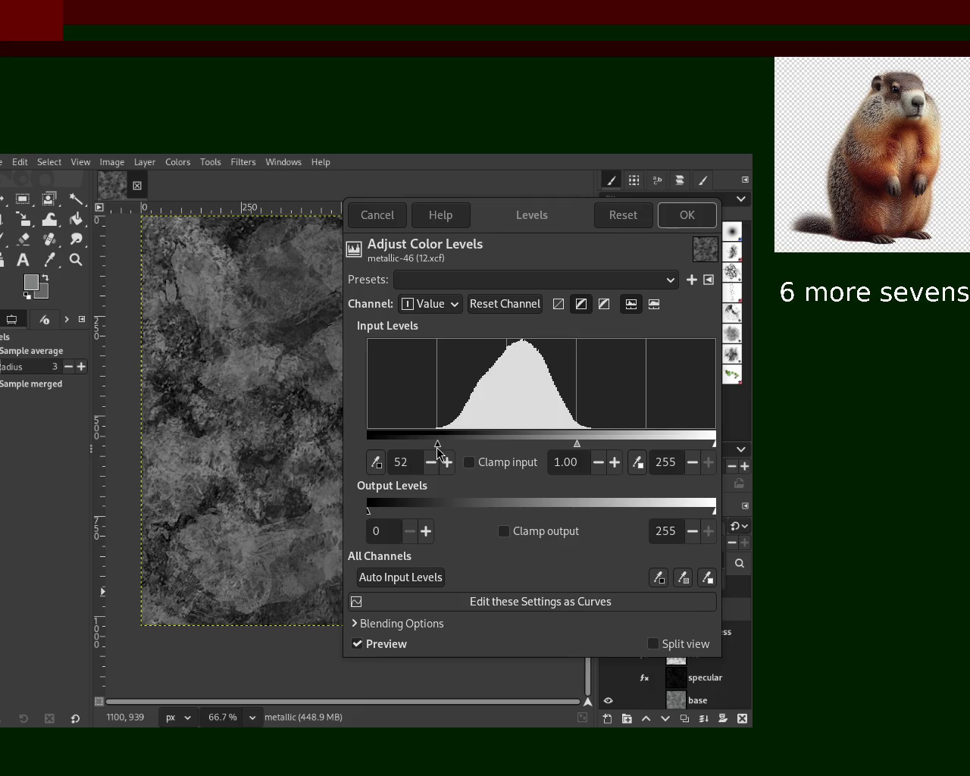
Try several black input points, then apply Levels with the black input at 111.
drag(436, 447, 441, 447)
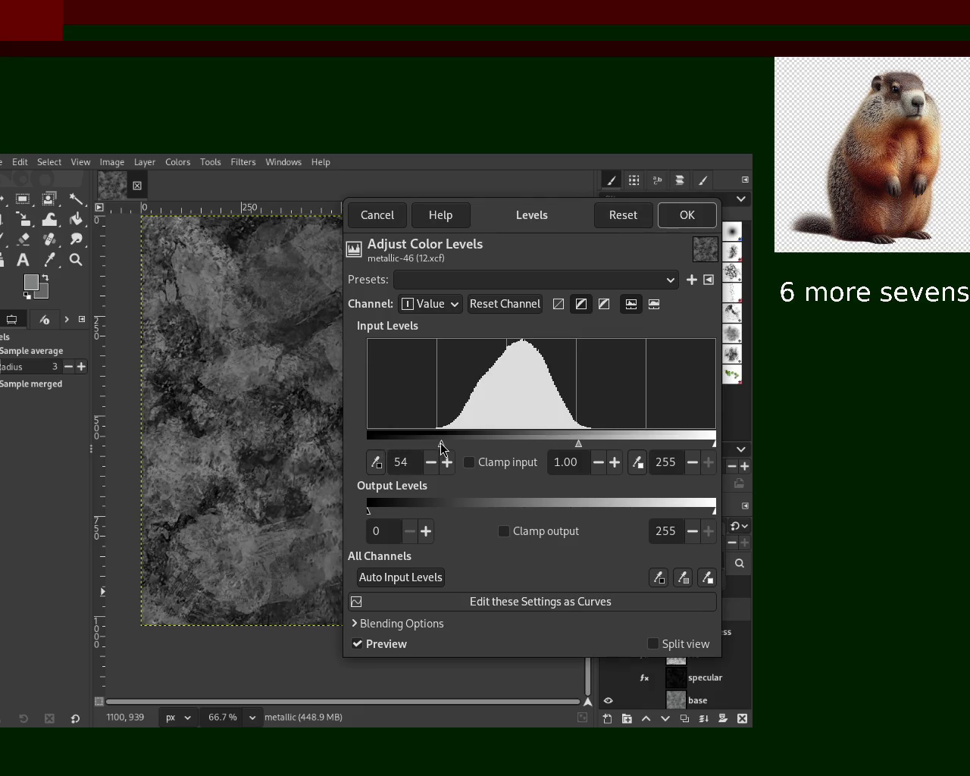
mouse_move(437, 446)
mouse_down()
mouse_move(384, 446)
mouse_move(447, 447)
mouse_move(288, 562)
mouse_move(402, 459)
mouse_move(446, 451)
mouse_up()
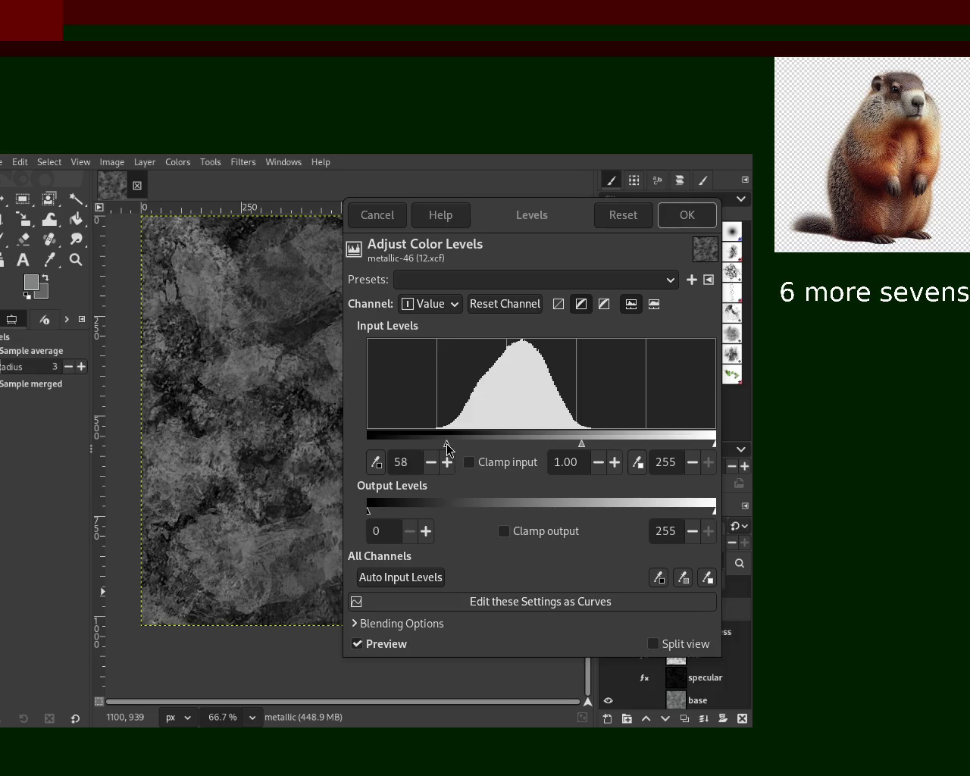
mouse_move(447, 445)
mouse_down()
mouse_move(281, 554)
mouse_move(386, 447)
mouse_move(703, 447)
mouse_move(346, 439)
mouse_move(519, 457)
mouse_up()
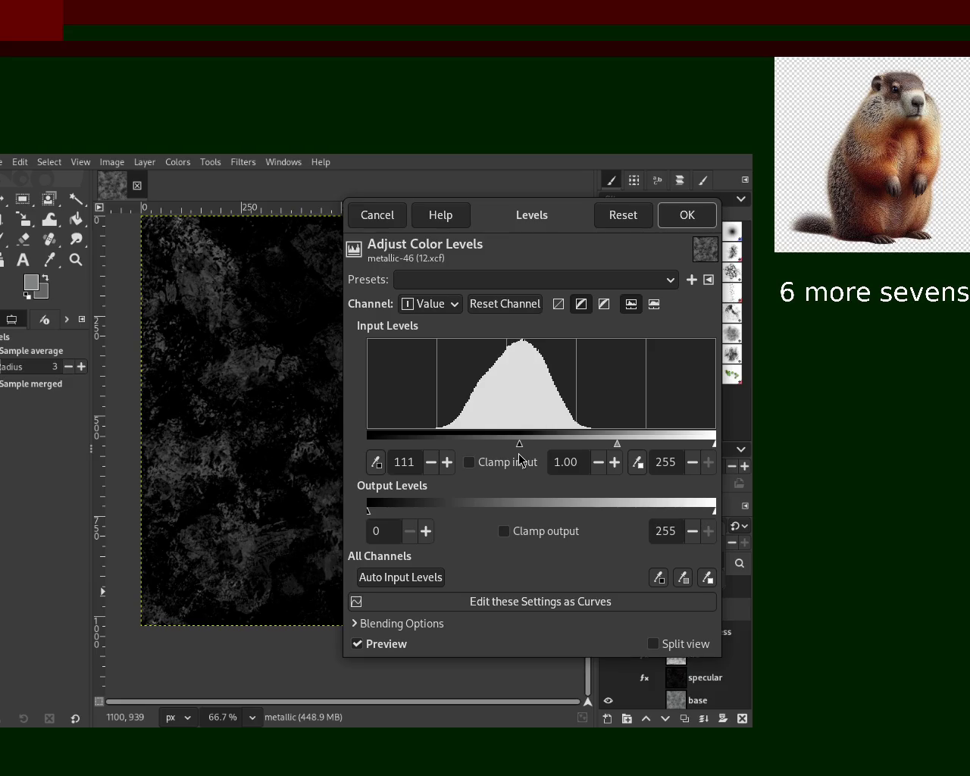
drag(519, 457, 437, 459)
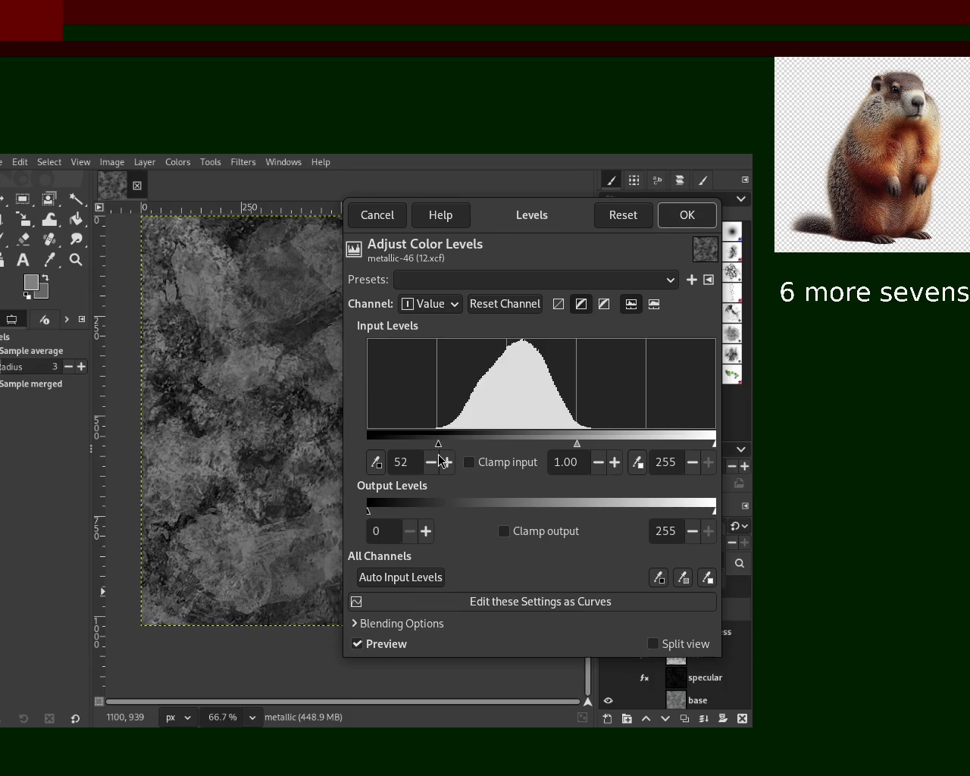
drag(438, 455, 539, 456)
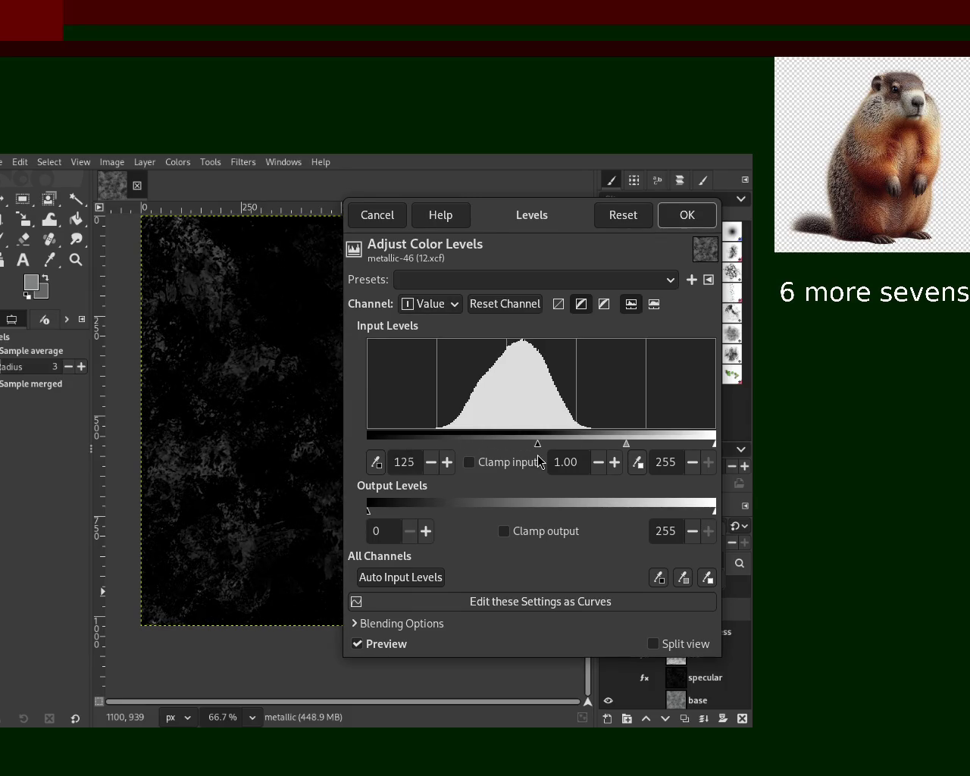
drag(540, 460, 528, 462)
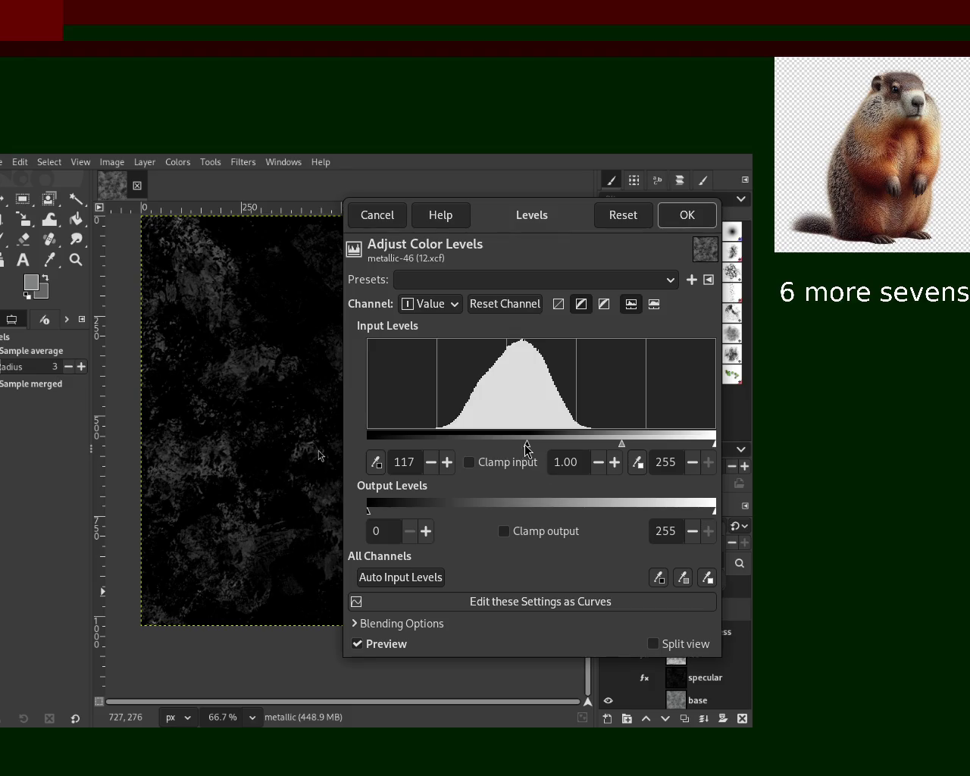
mouse_move(529, 447)
mouse_down()
mouse_move(381, 454)
mouse_move(532, 459)
mouse_move(445, 463)
mouse_up()
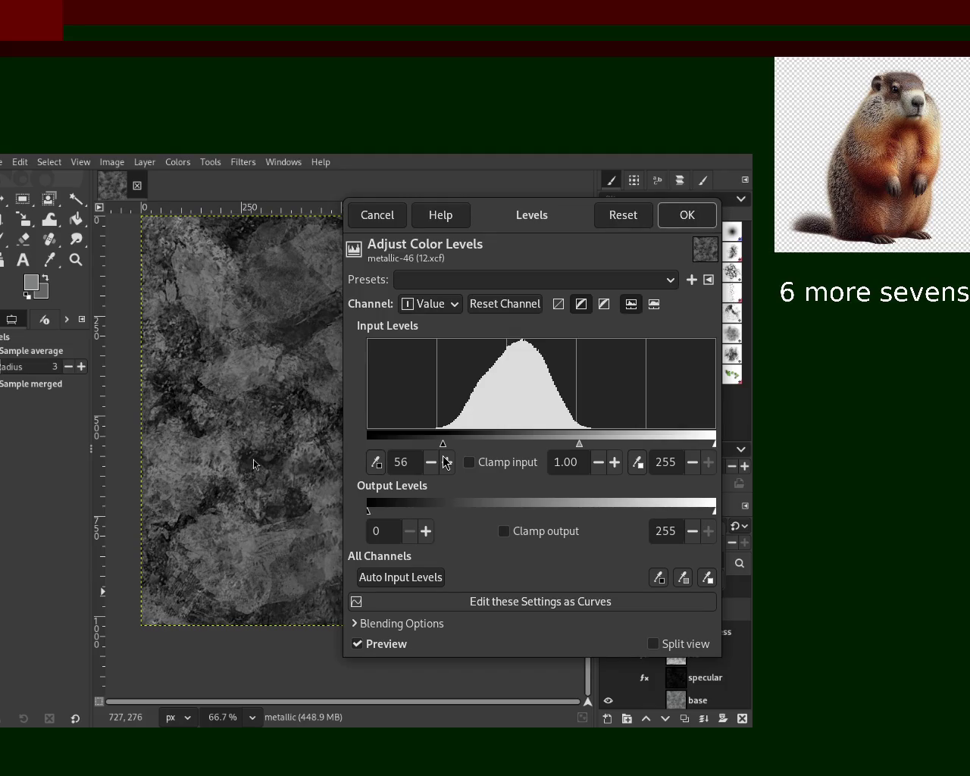
mouse_move(445, 463)
mouse_down()
mouse_move(532, 463)
mouse_move(521, 470)
mouse_up()
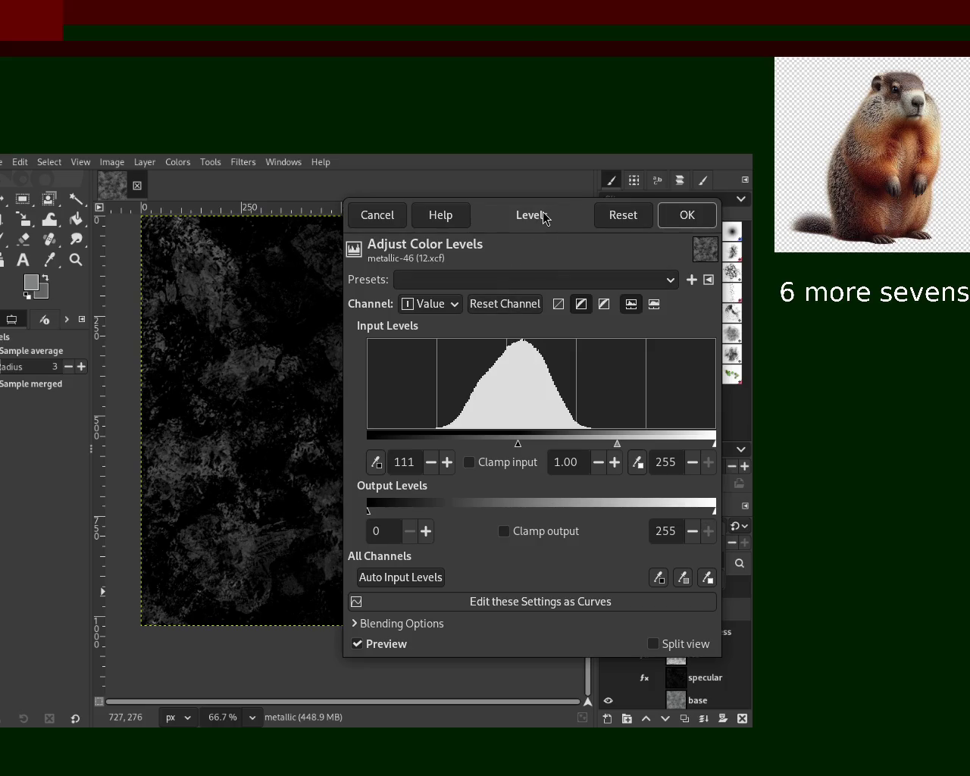
click(687, 216)
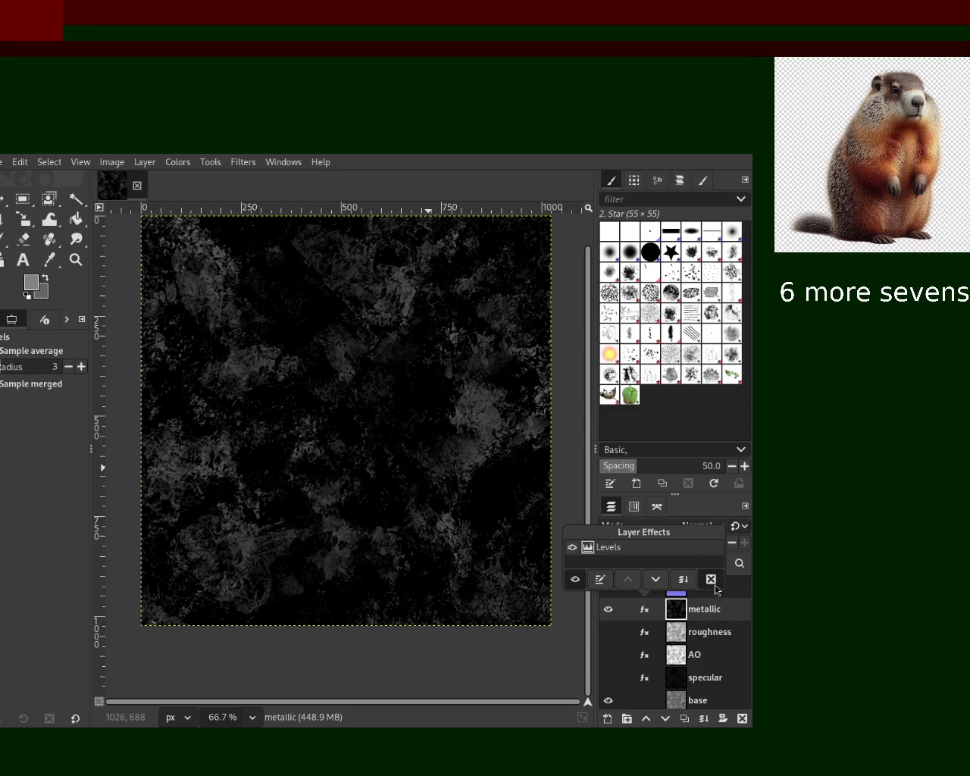
Toggle the metallic Levels effect off and on, and undo an accidental removal of roughness's Levels.
click(711, 580)
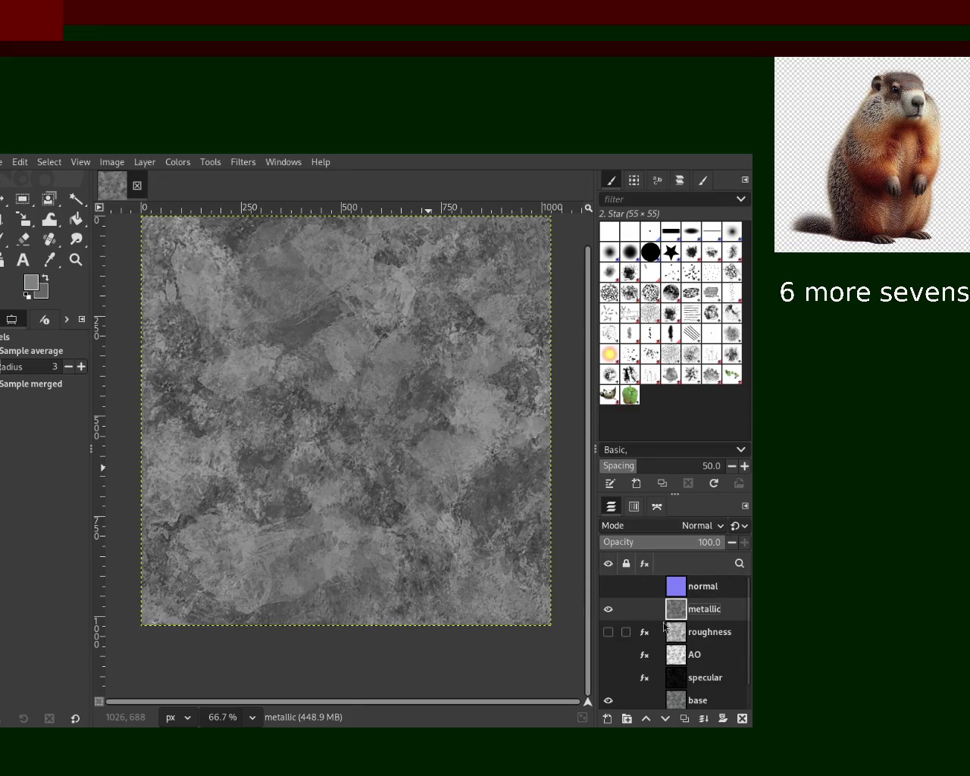
click(645, 610)
click(678, 635)
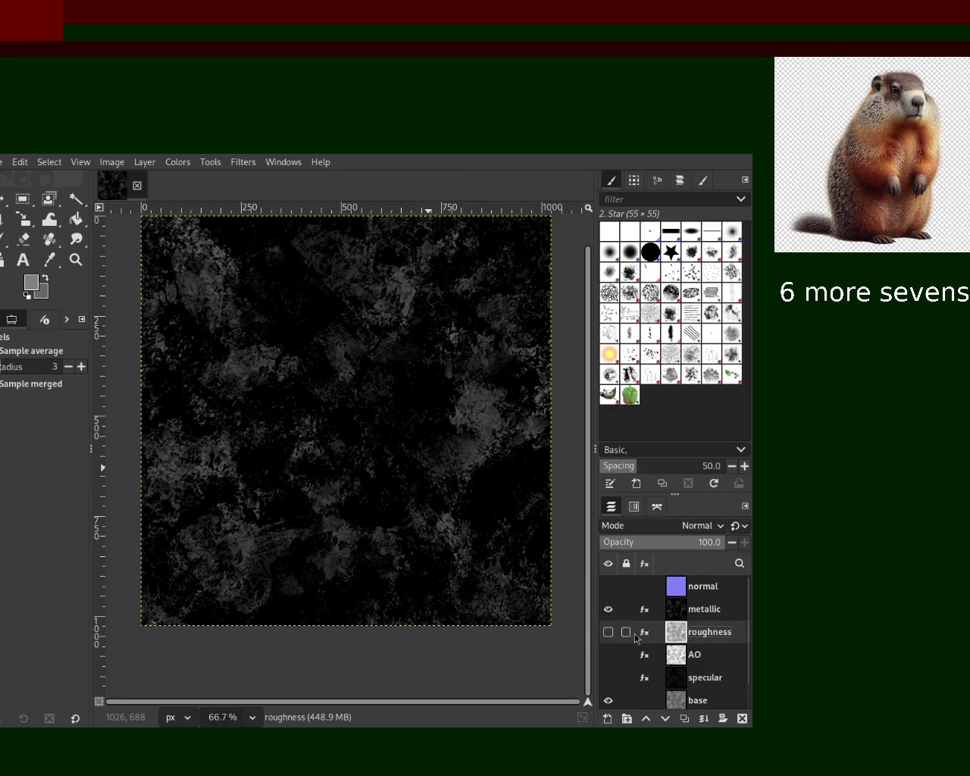
click(646, 635)
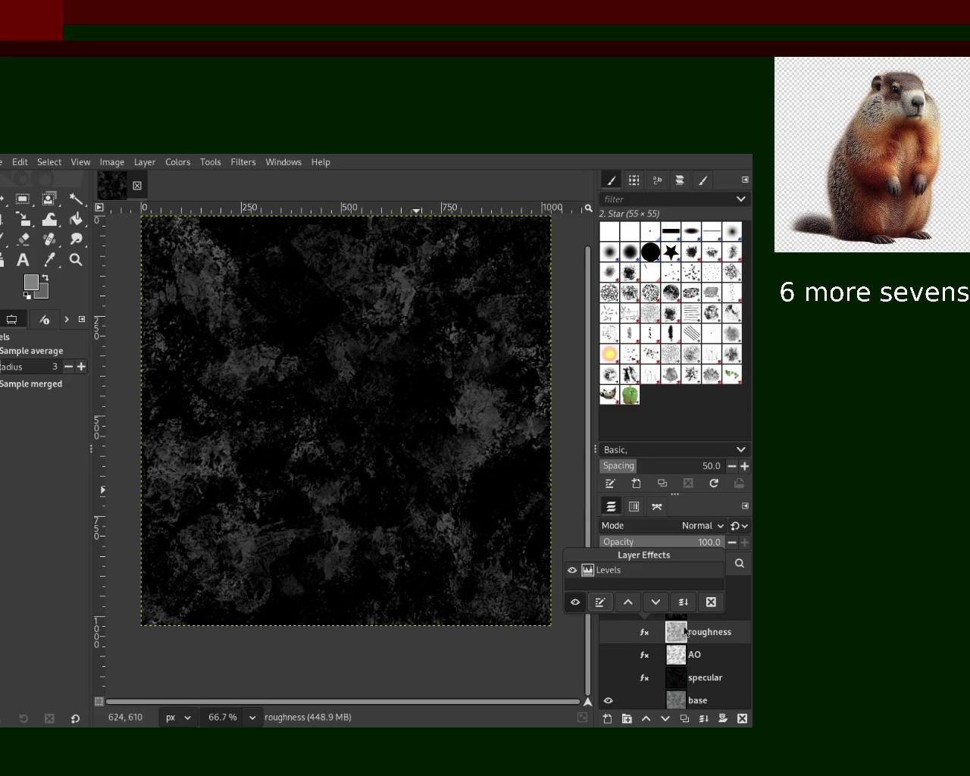
click(711, 602)
click(677, 613)
click(675, 632)
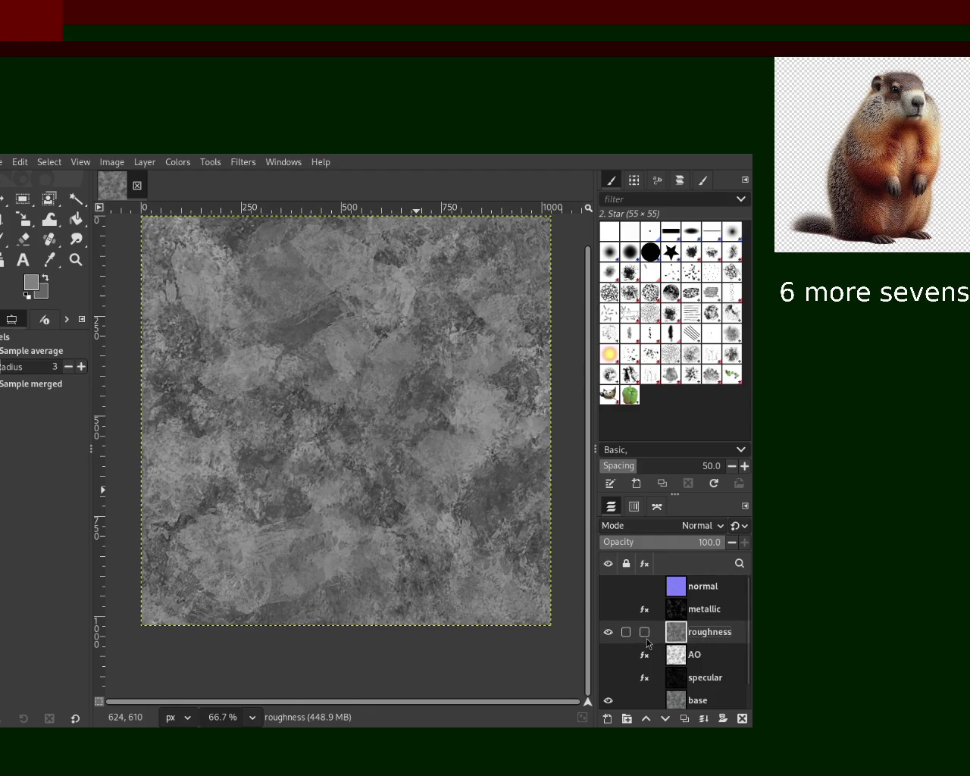
key(ctrl+z)
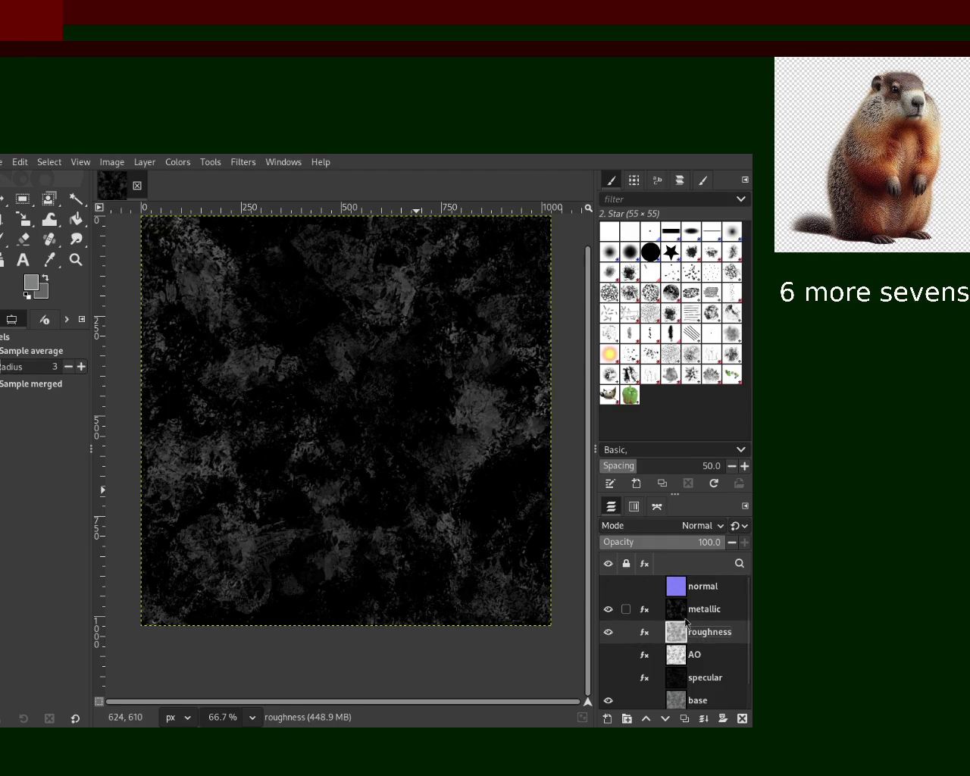
Hide the metallic layer to view roughness alone, with its Levels effect open for editing.
click(644, 632)
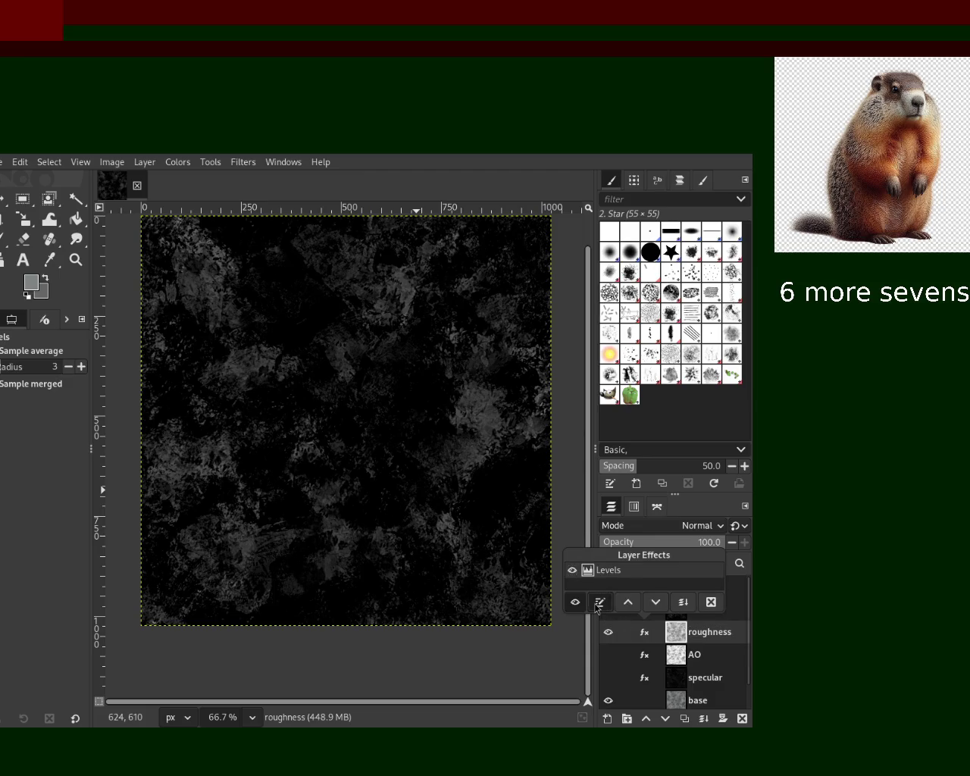
click(600, 602)
key(Escape)
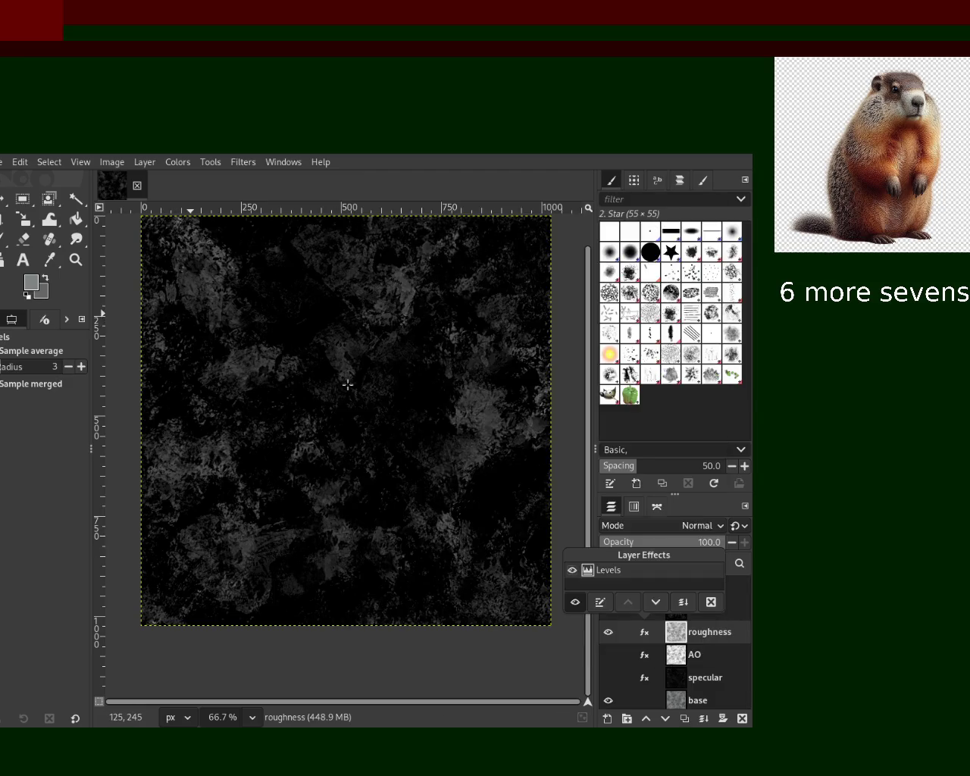
click(619, 663)
click(646, 632)
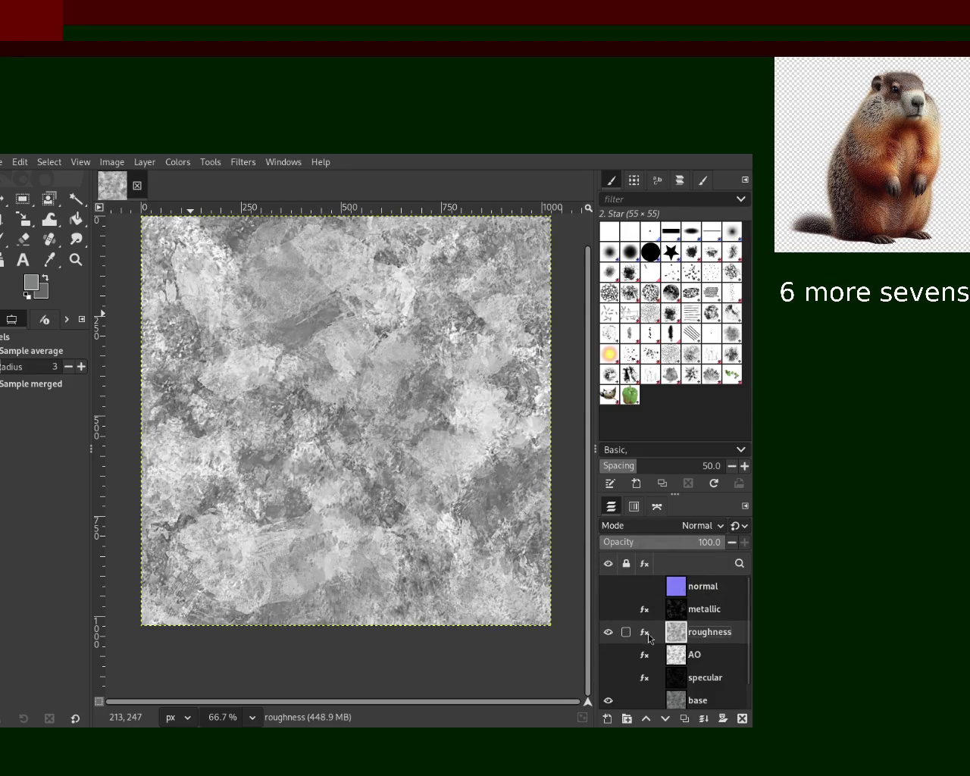
click(645, 633)
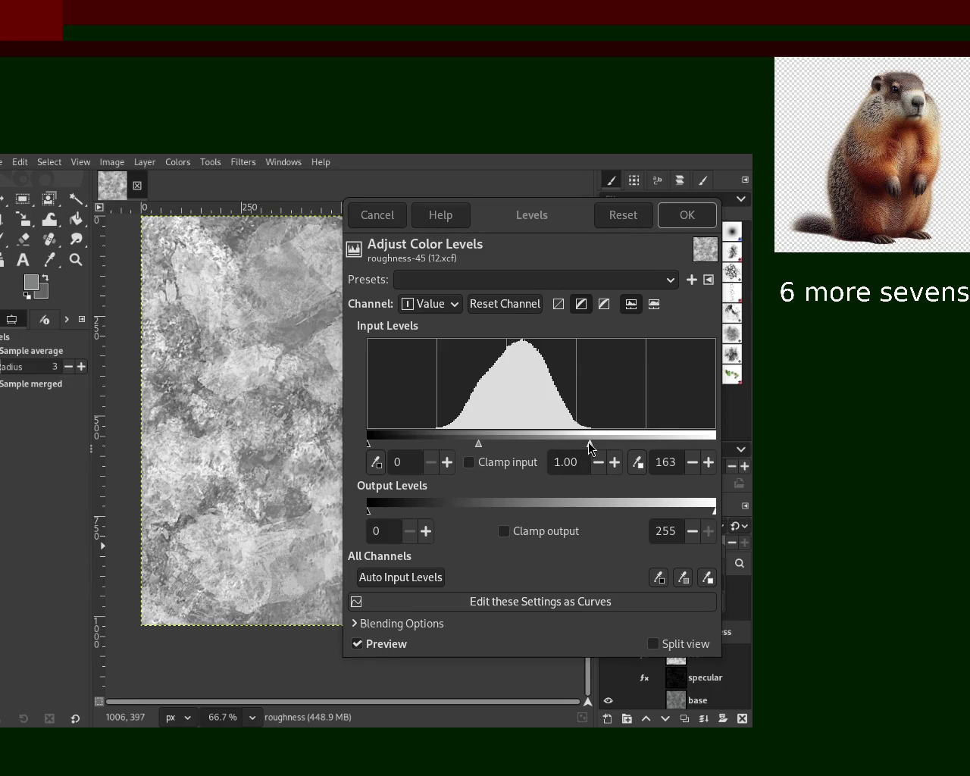
Try white input points between about 156 and 165 on roughness Levels, settling at 162, and apply.
mouse_move(590, 446)
mouse_down()
mouse_move(510, 449)
mouse_move(520, 448)
mouse_up()
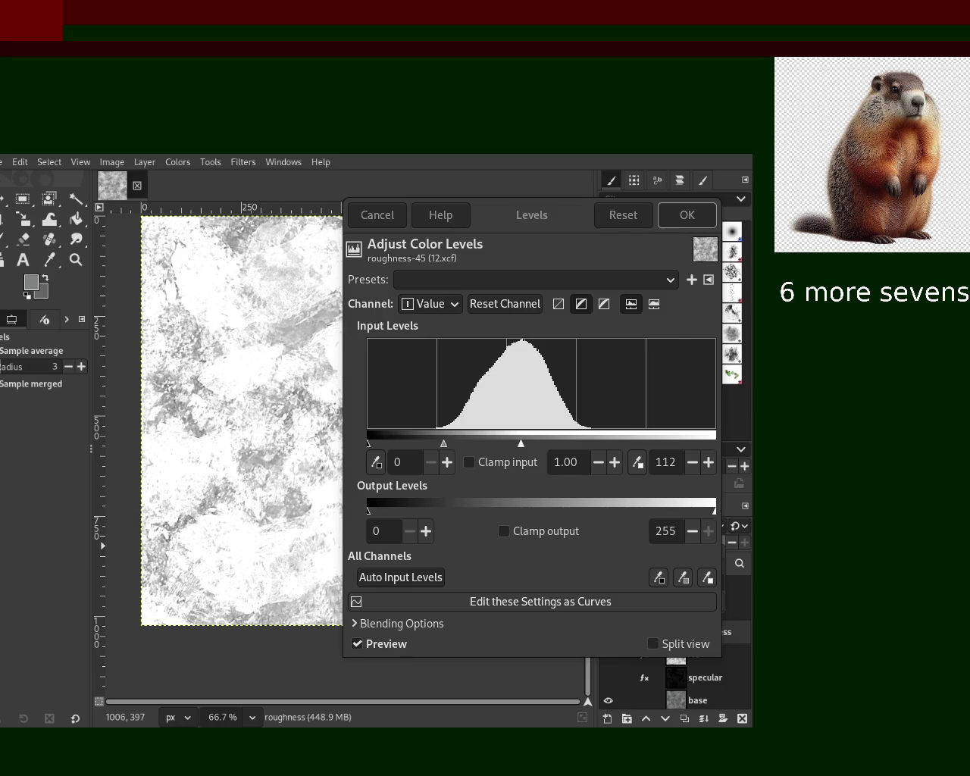
drag(521, 443, 584, 446)
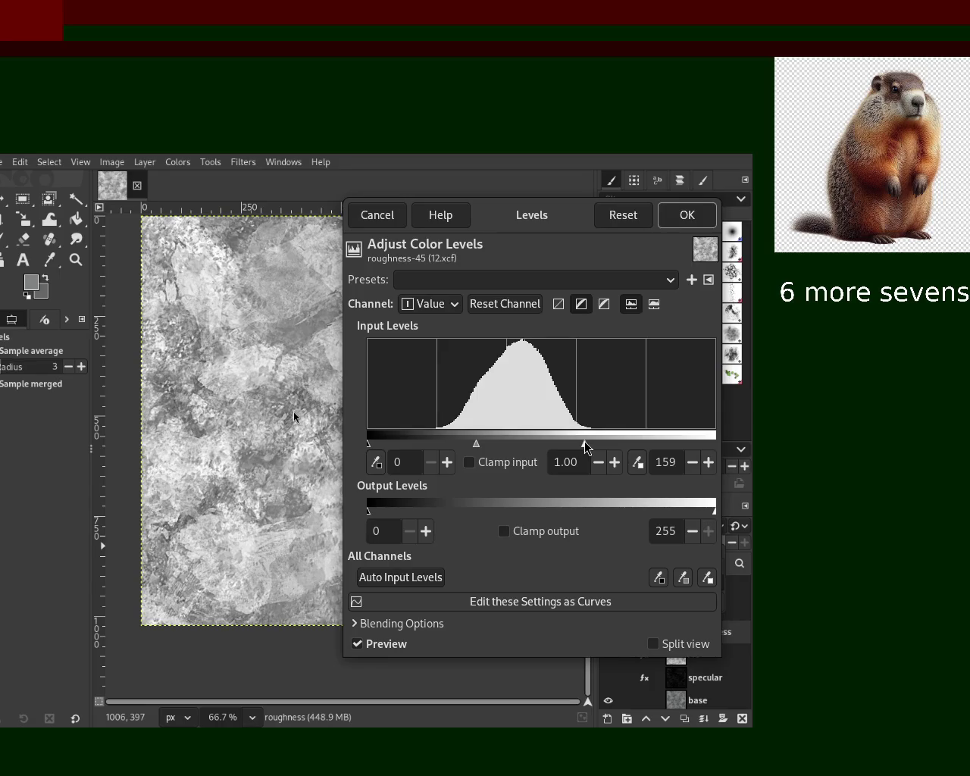
drag(584, 444, 589, 445)
click(686, 214)
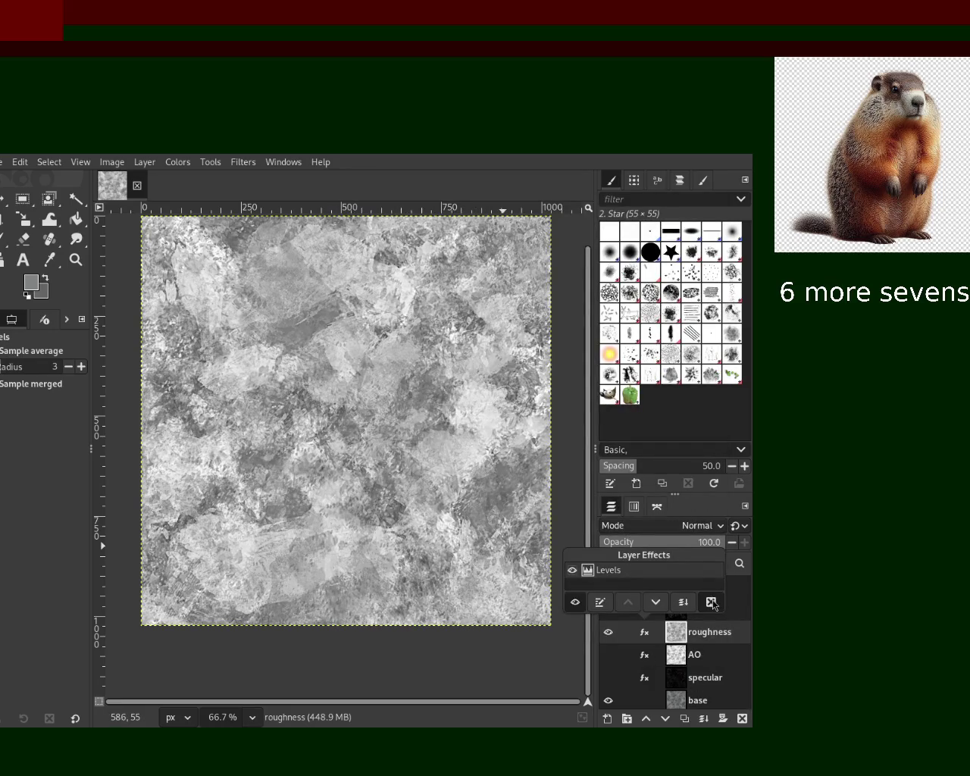
Select the metallic layer, swap its visibility with roughness, and open its Levels effect.
click(688, 659)
click(686, 617)
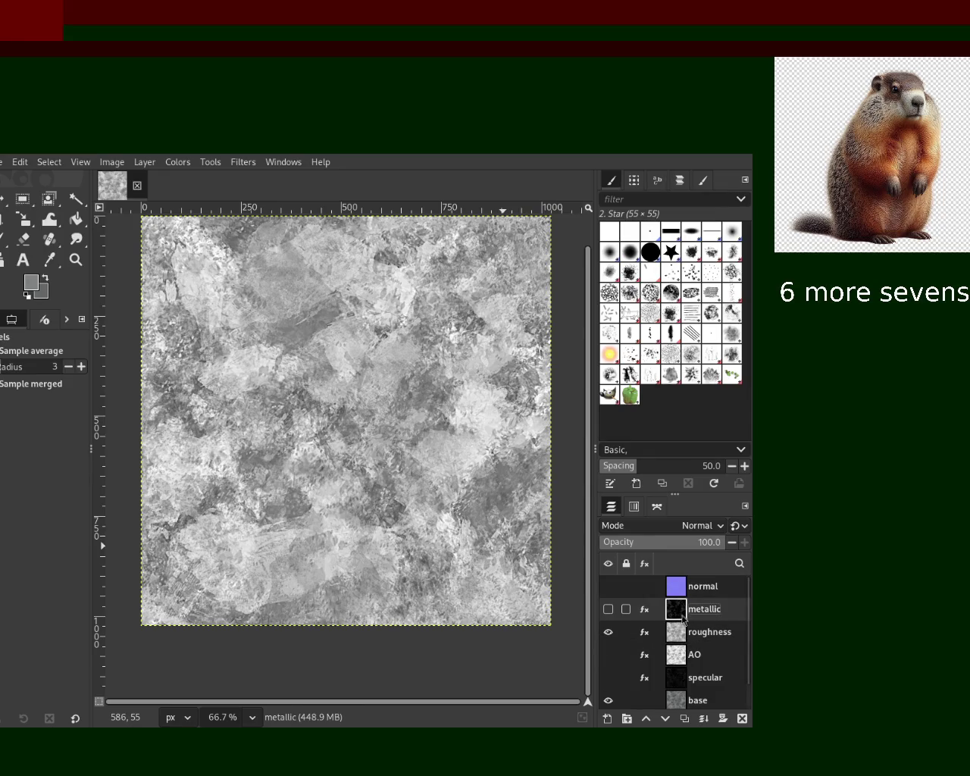
click(644, 610)
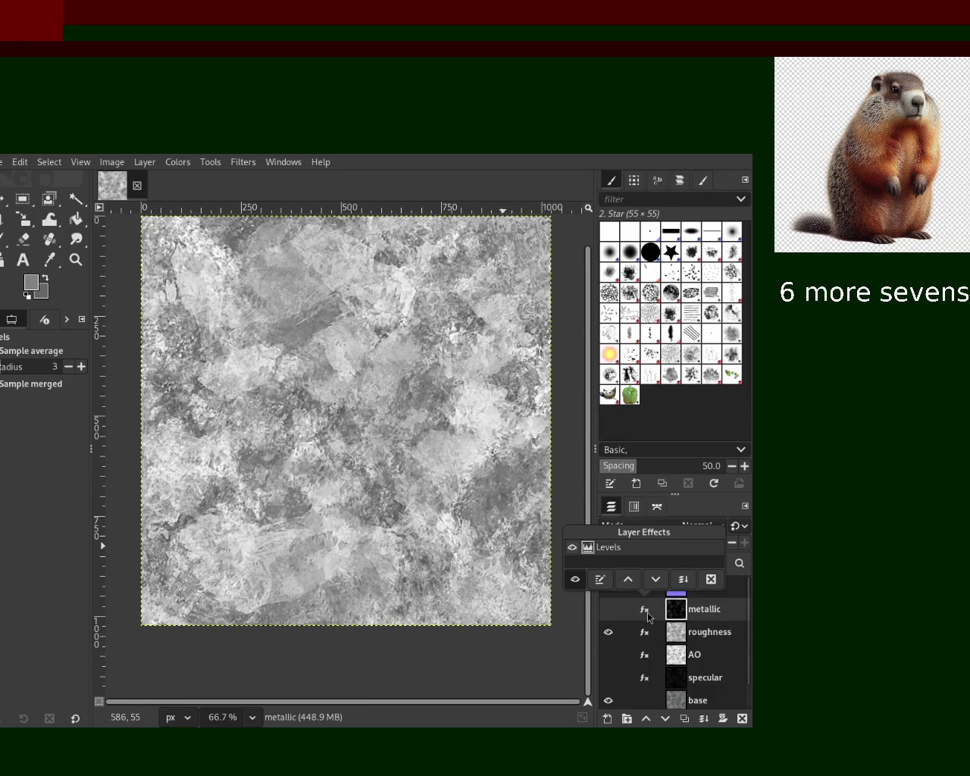
click(608, 610)
click(607, 632)
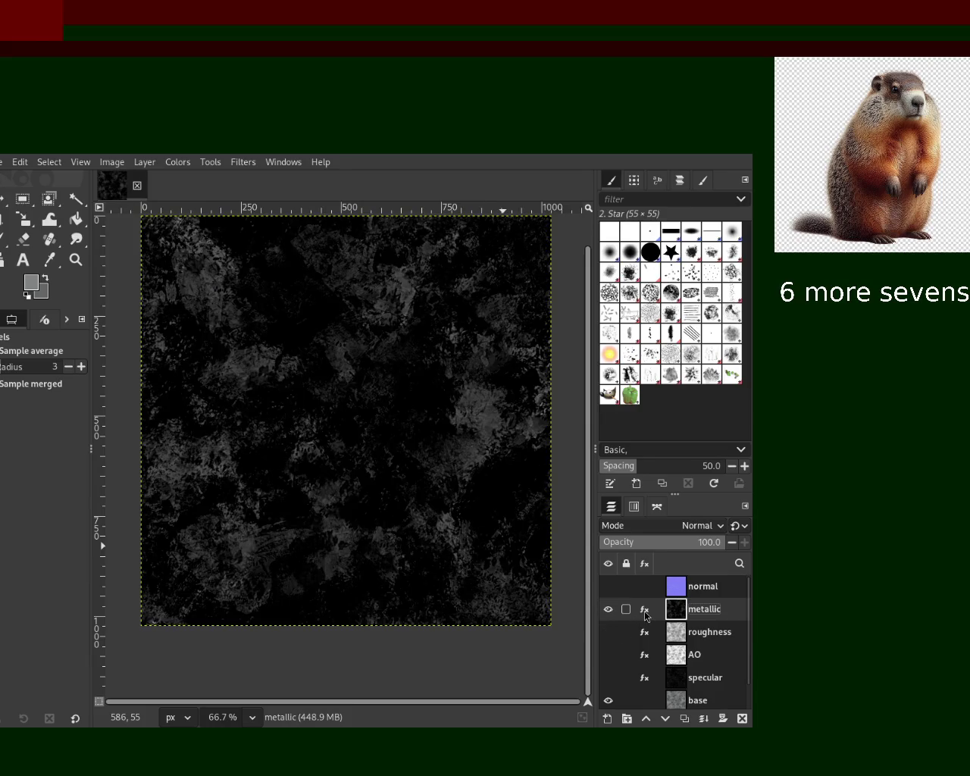
click(644, 615)
click(600, 579)
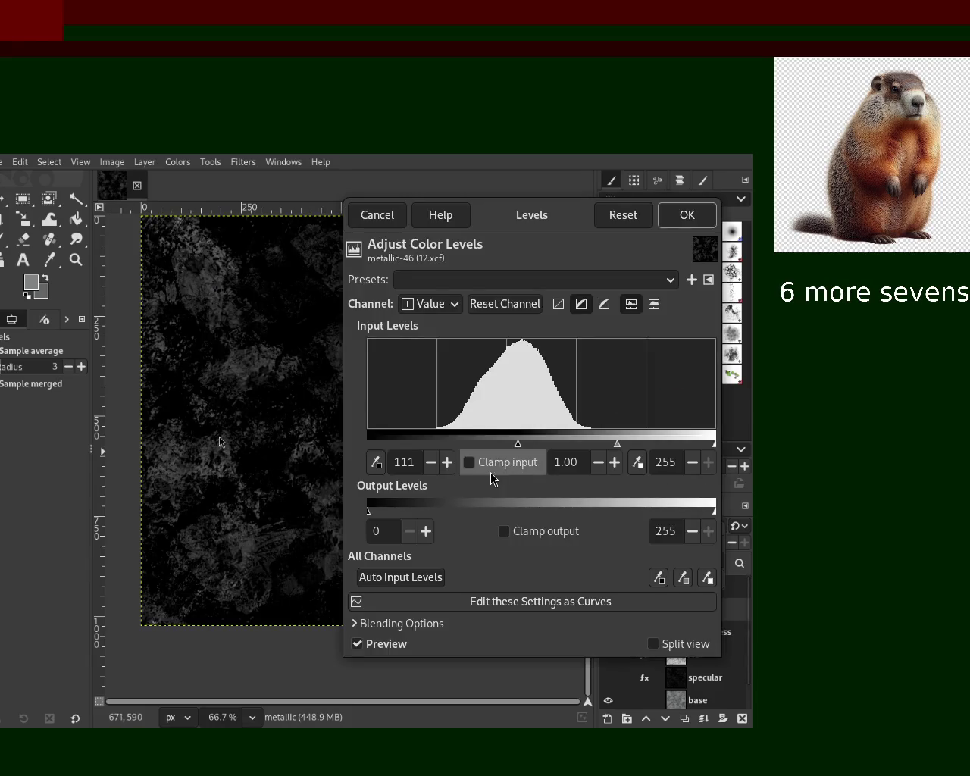
Lower the metallic black input from 111 to 54, apply, and select the AO layer.
mouse_move(518, 441)
mouse_down()
mouse_move(550, 451)
mouse_move(445, 458)
mouse_up()
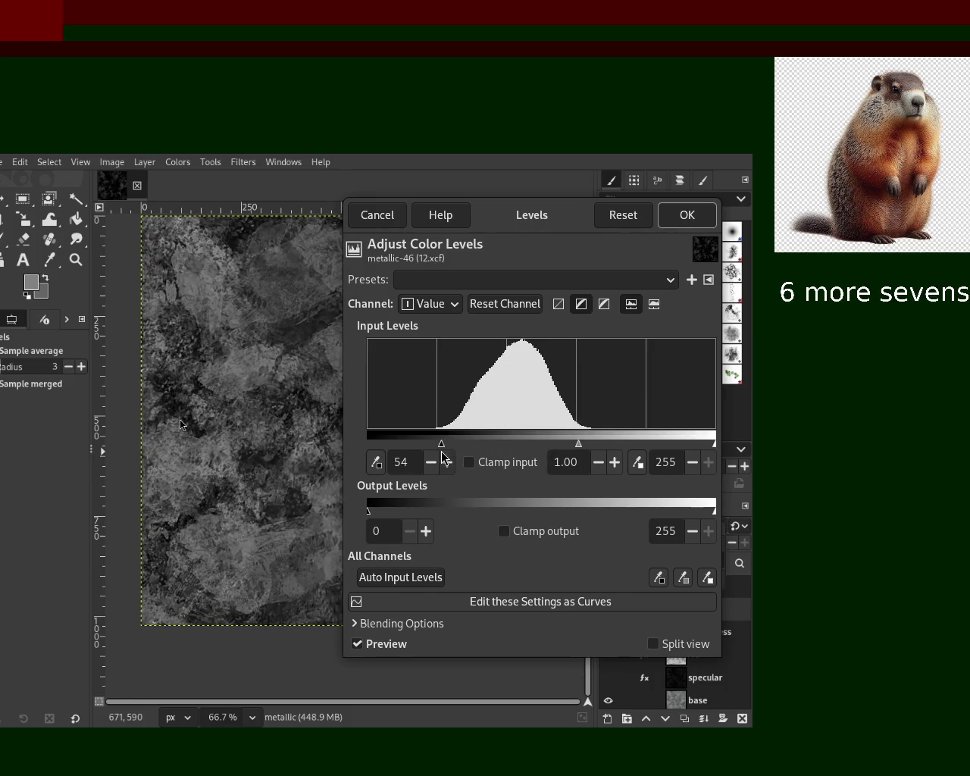
click(686, 215)
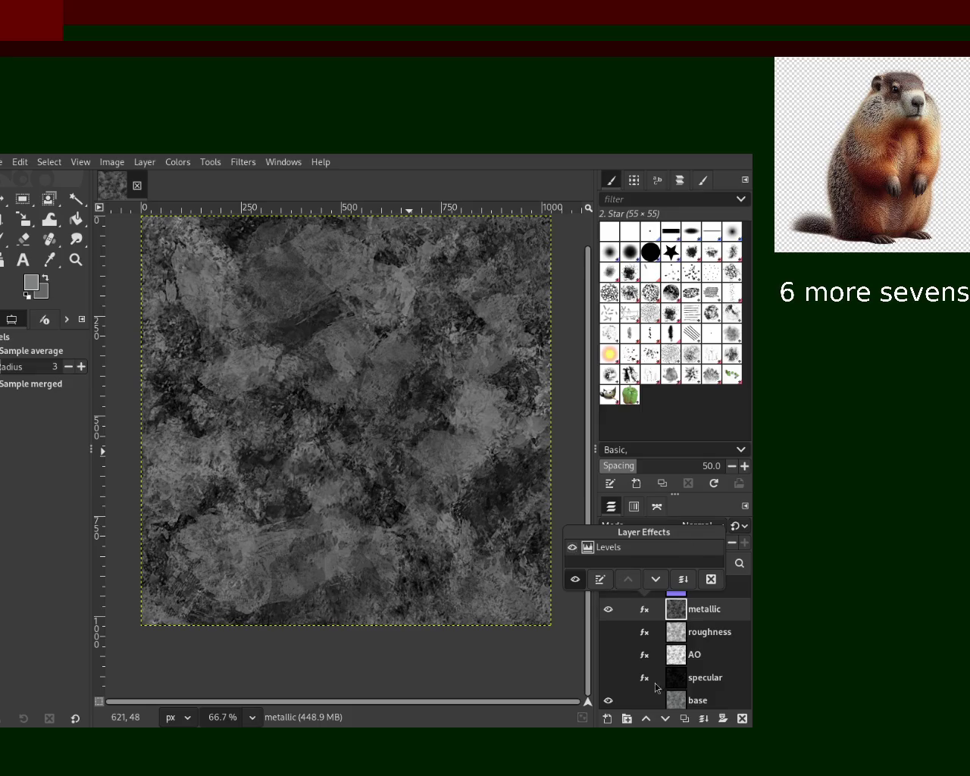
click(682, 656)
click(680, 664)
Adjust layer visibility so the AO map shows on its own.
drag(608, 609, 608, 656)
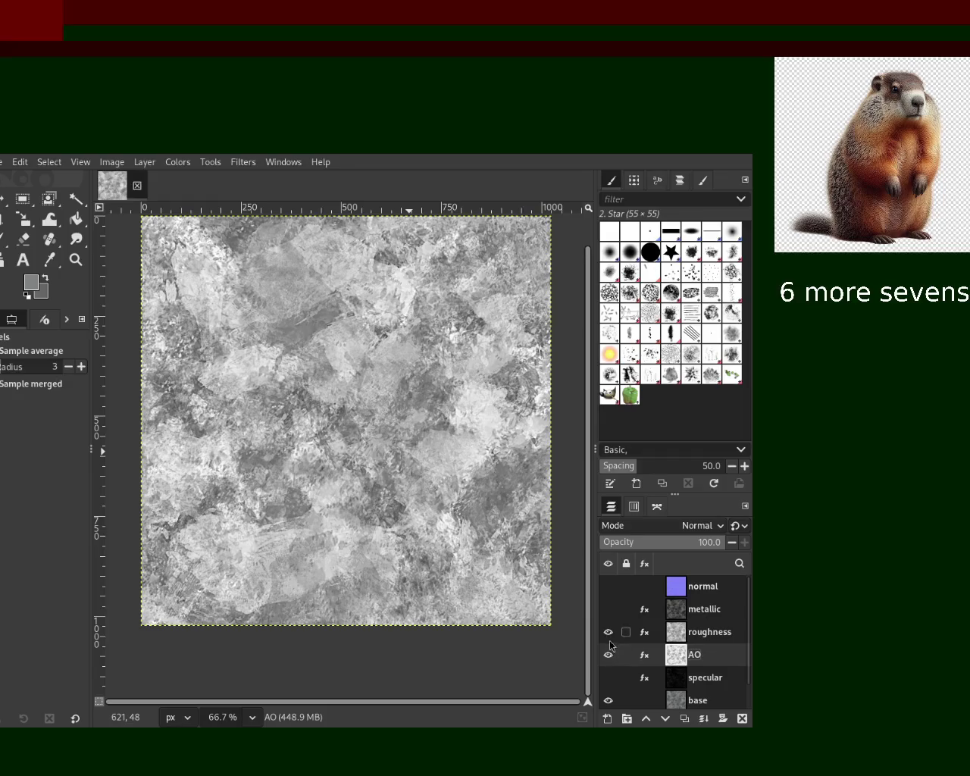
click(608, 610)
click(608, 632)
click(609, 609)
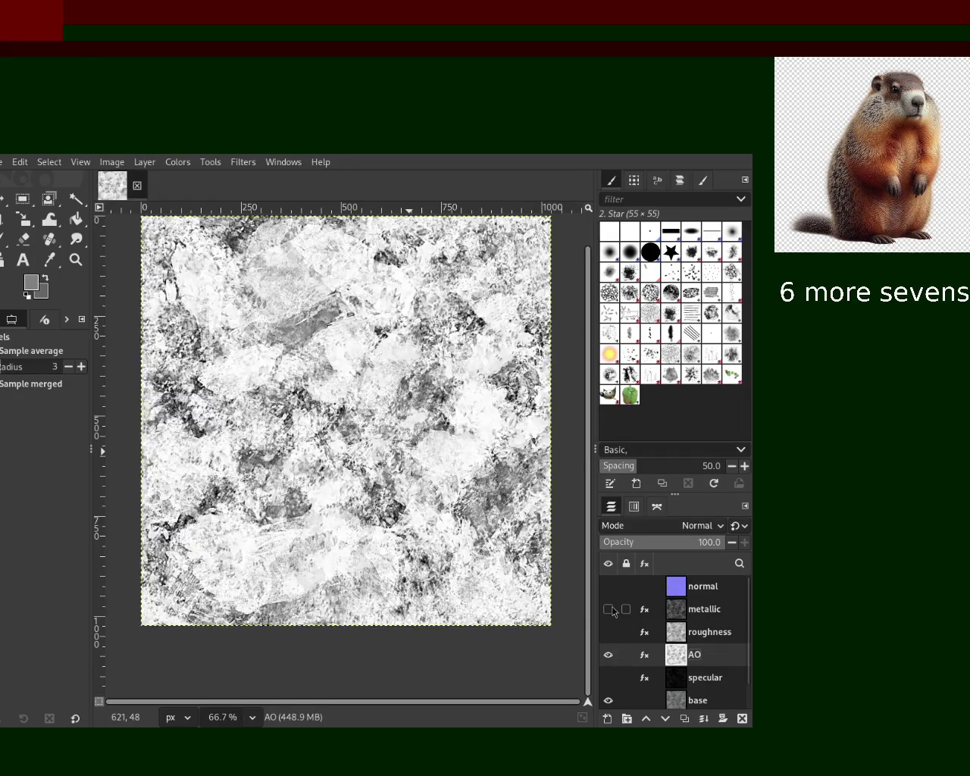
Adjust the AO layer's Levels black input and apply it.
click(646, 656)
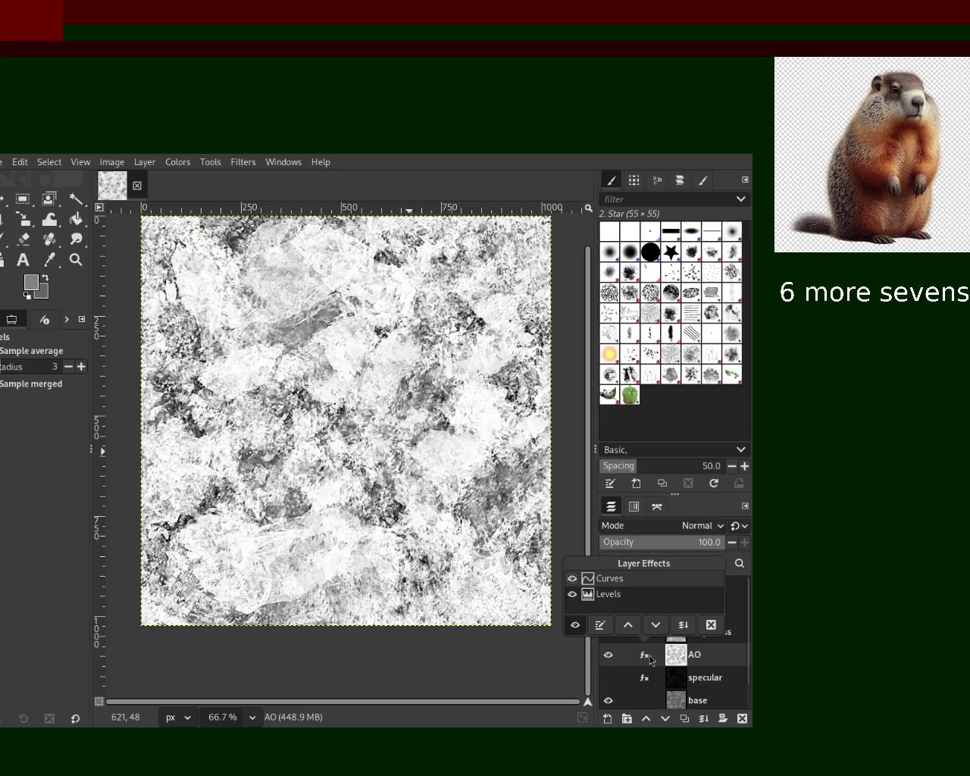
click(607, 594)
click(600, 624)
mouse_move(525, 444)
mouse_down()
mouse_move(536, 447)
mouse_move(527, 444)
mouse_up()
click(686, 214)
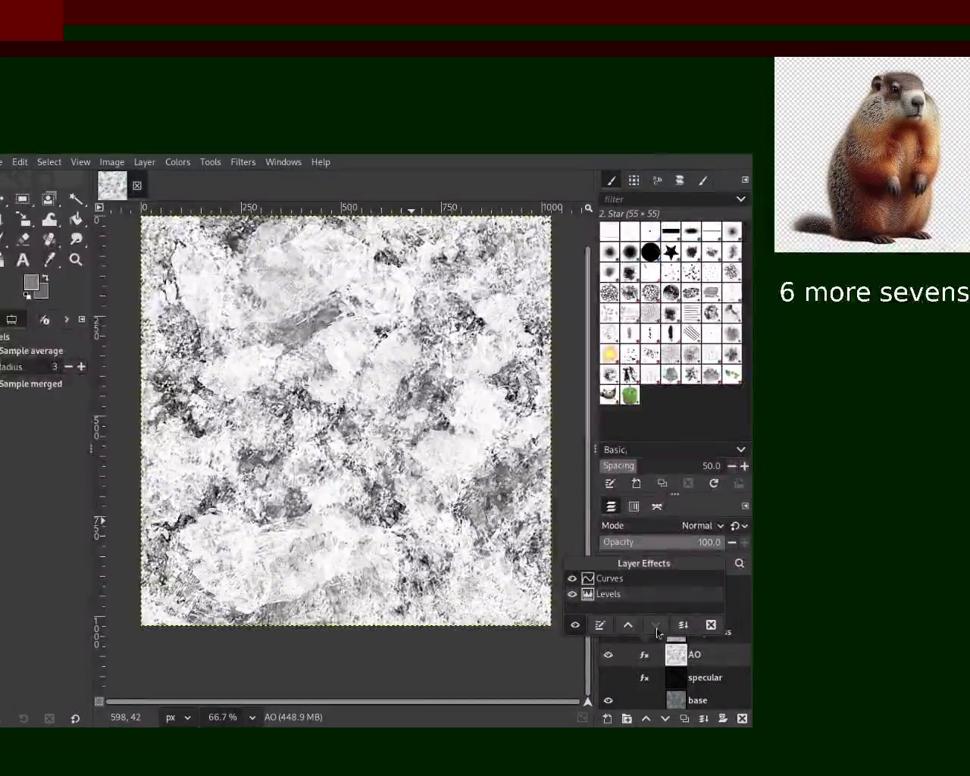
Edit and commit the AO layer's Curves effect, then reopen it.
click(612, 579)
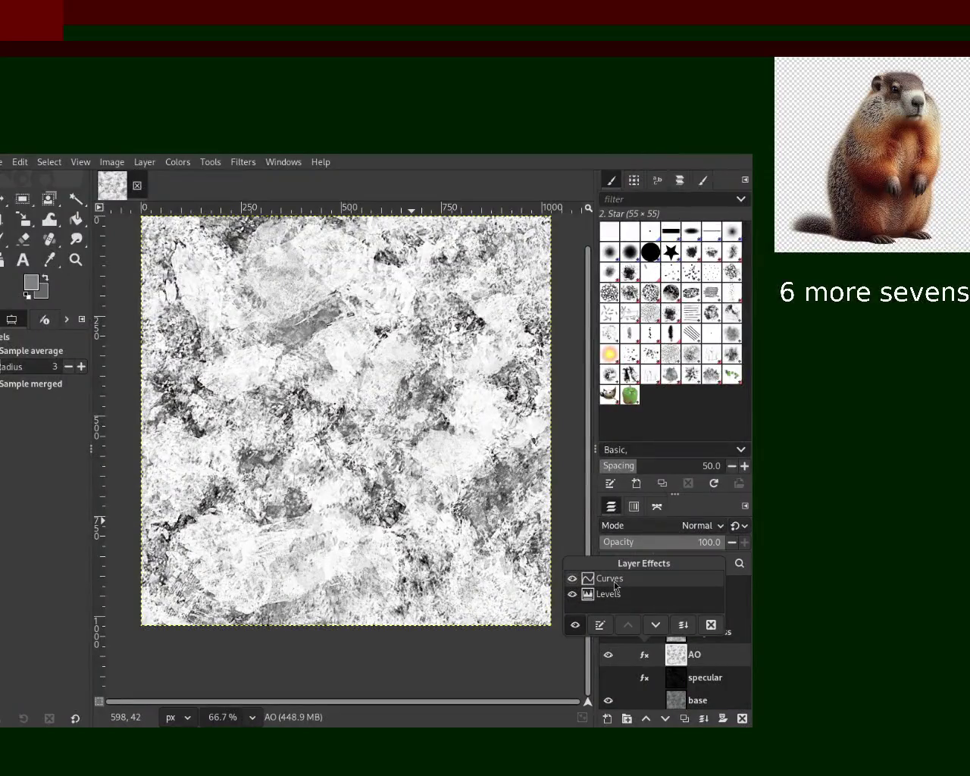
click(599, 624)
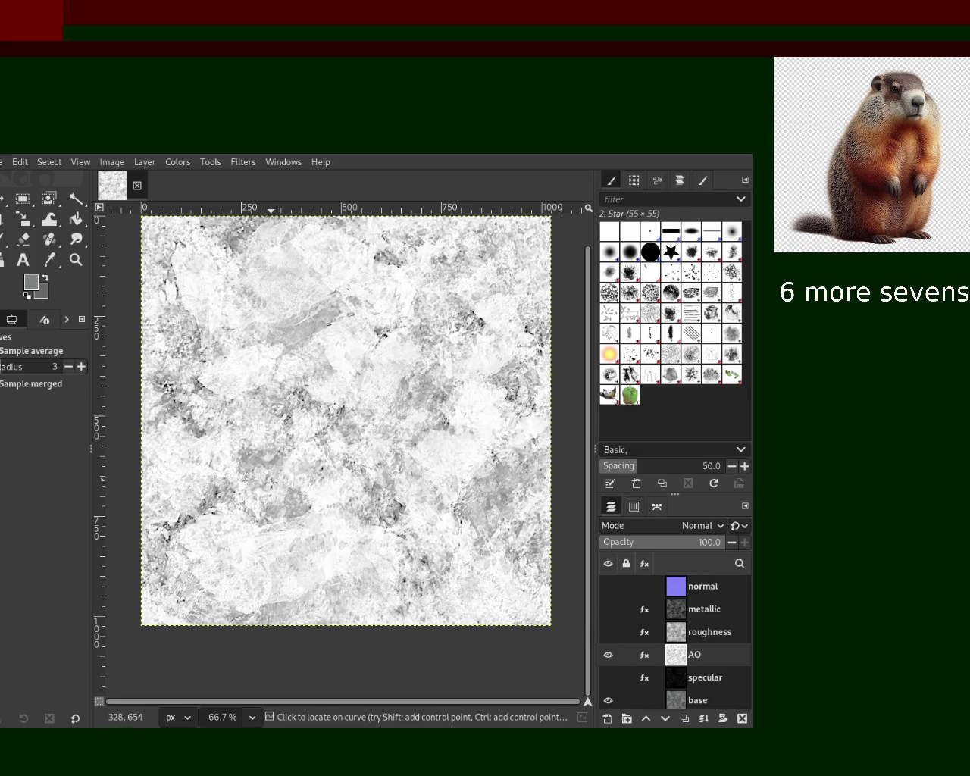
key(Return)
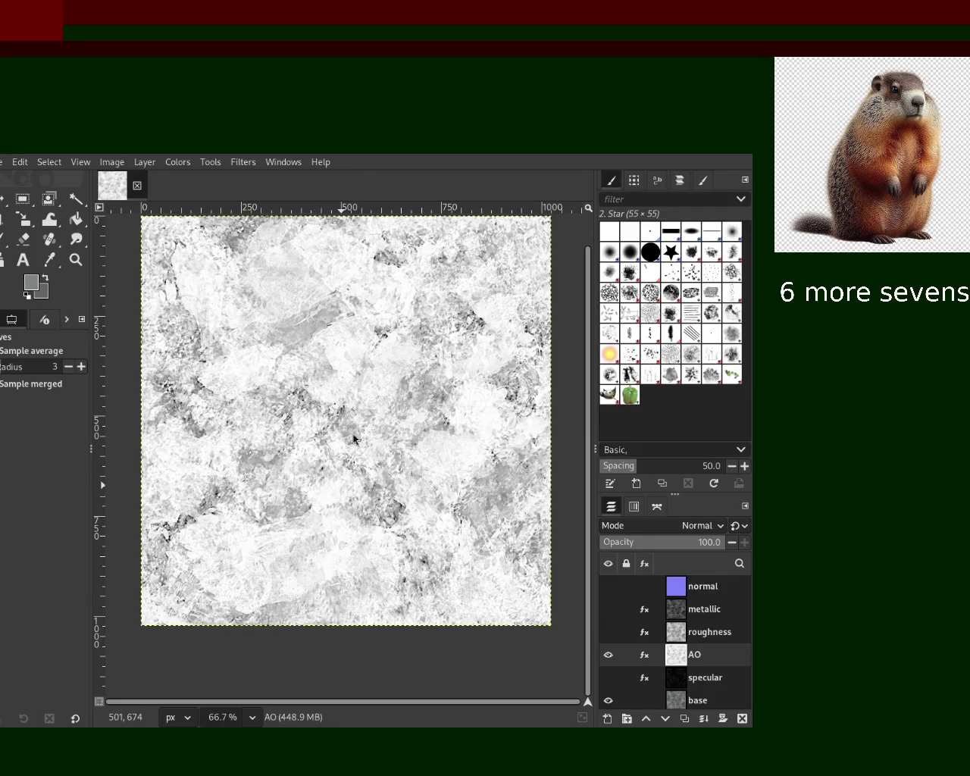
click(644, 656)
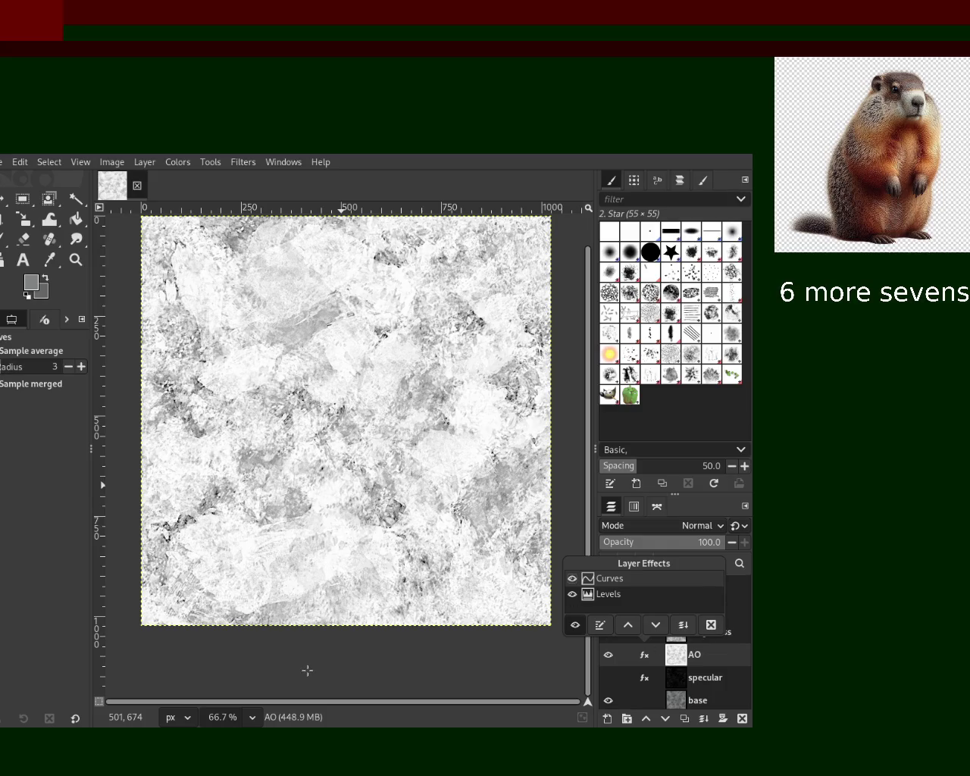
click(336, 676)
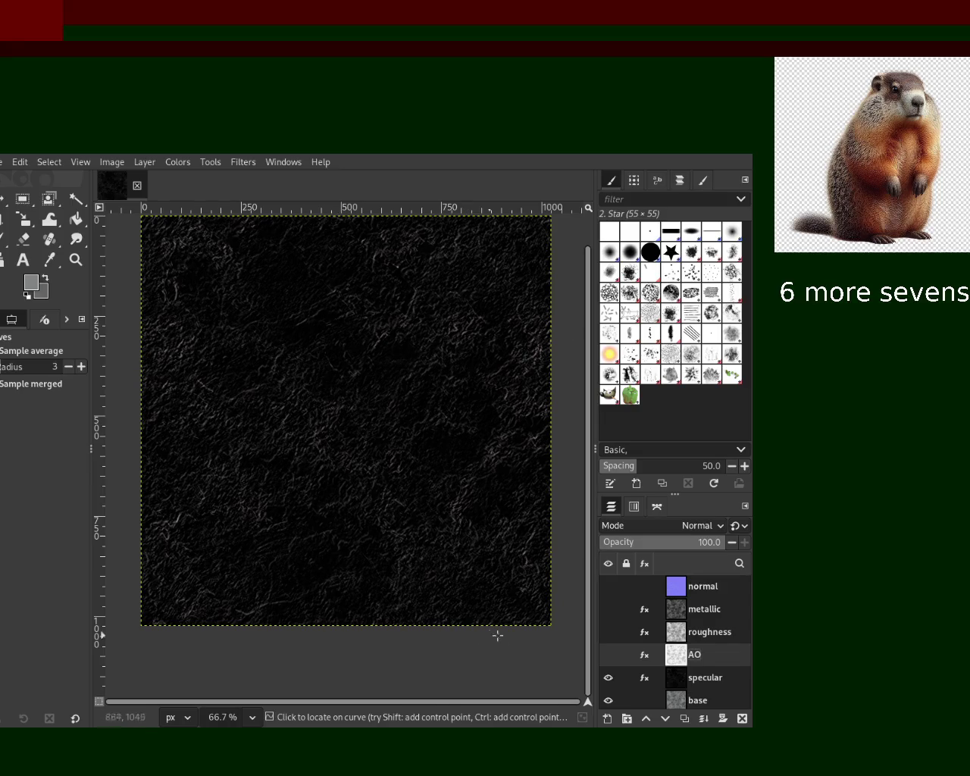
Hide the specular layer to leave the base texture, and save 12.xcf.
click(608, 677)
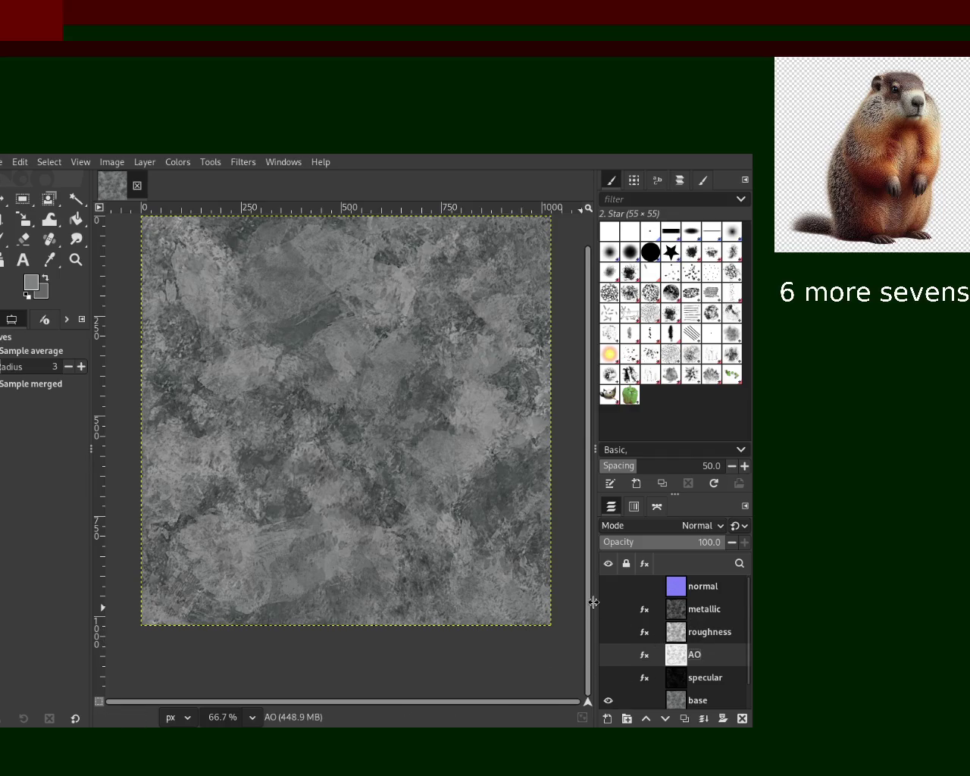
key(ctrl+s)
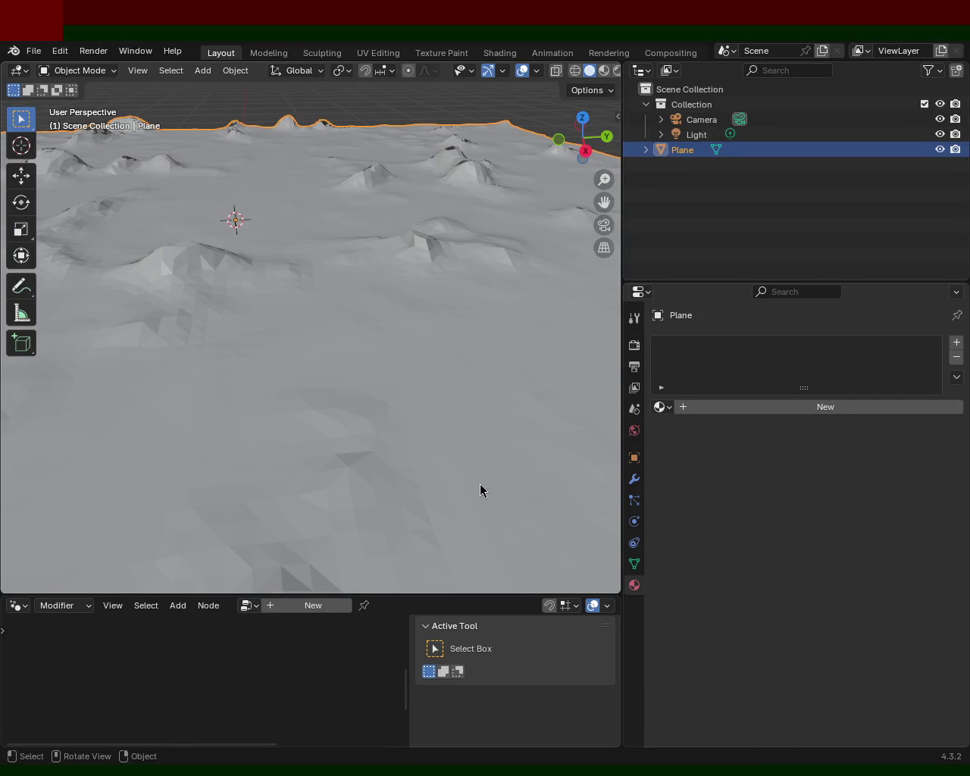
Orbit Blender's viewport around the rugged grey mountainous terrain plane.
mouse_move(480, 490)
middle_down()
mouse_move(464, 345)
mouse_move(426, 375)
mouse_move(567, 362)
middle_up()
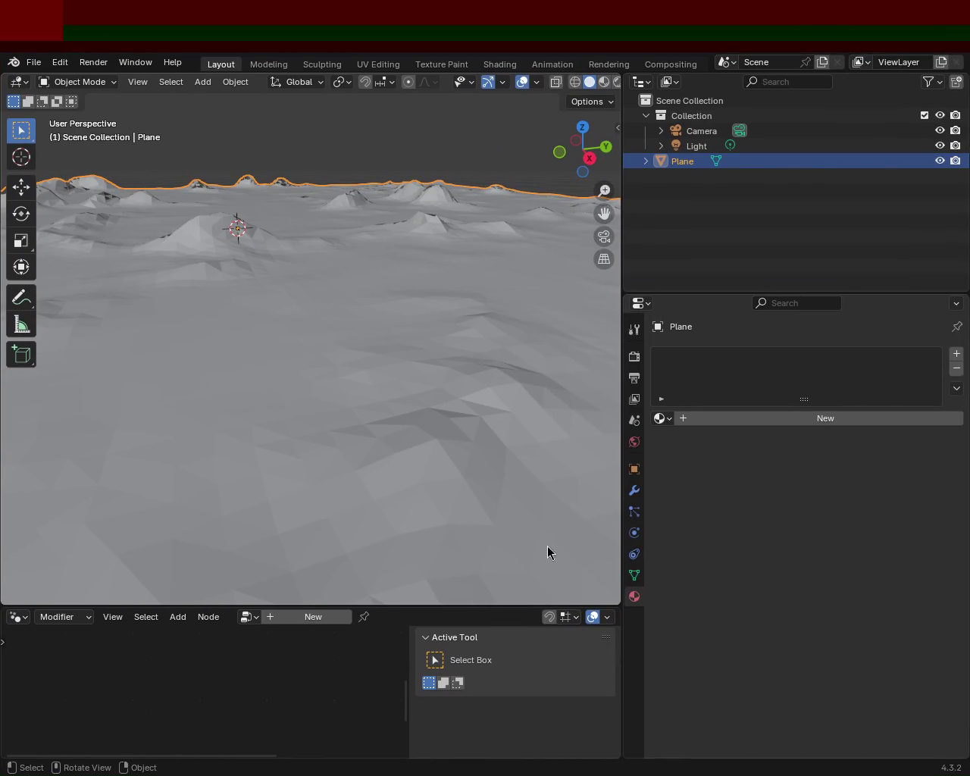
Orbit the 3D view to inspect the mountainous terrain from a new angle.
mouse_move(238, 287)
middle_down()
mouse_move(320, 326)
mouse_move(195, 286)
mouse_move(265, 304)
middle_up()
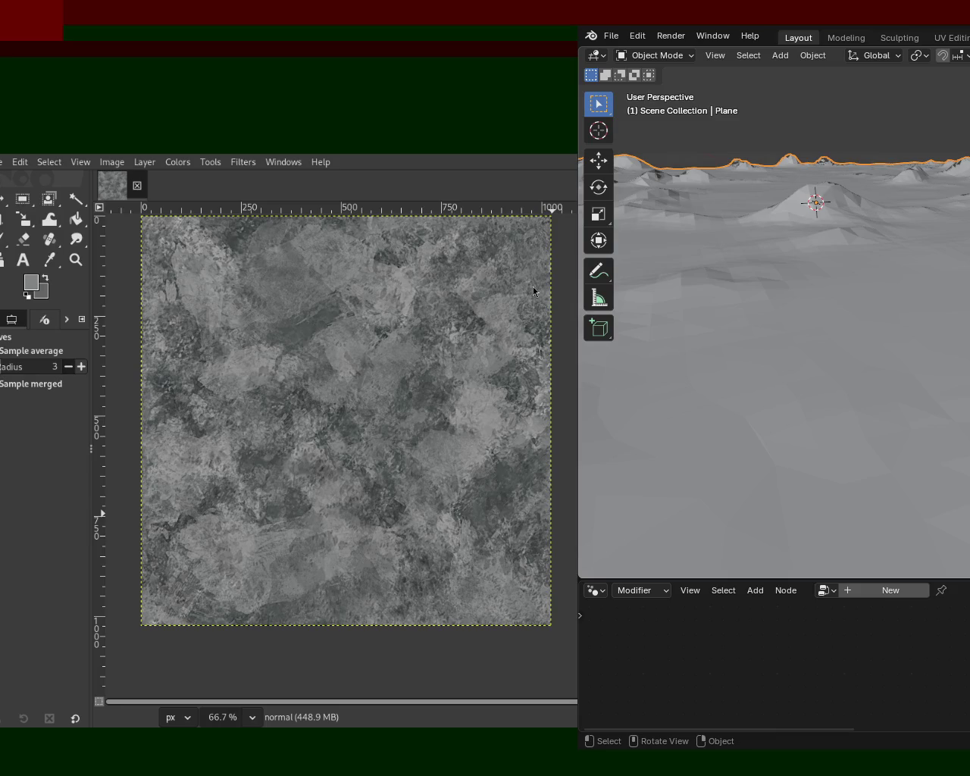
Export the base texture as an image into the terrain_1 folder.
key(ctrl+e)
key(ctrl+f)
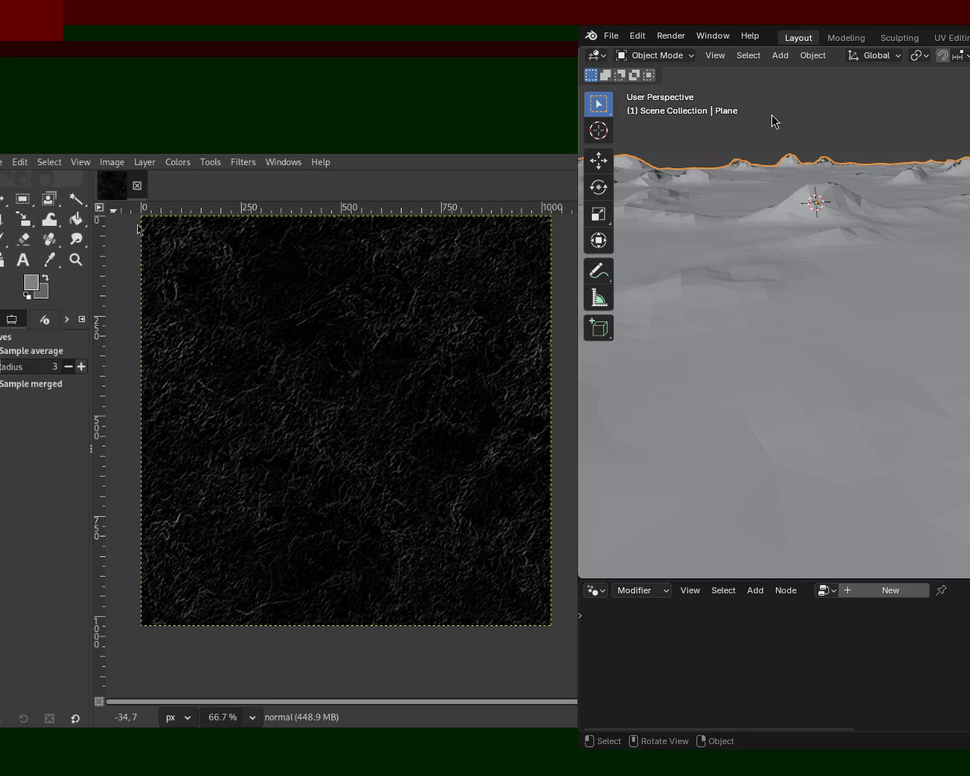
key(p)
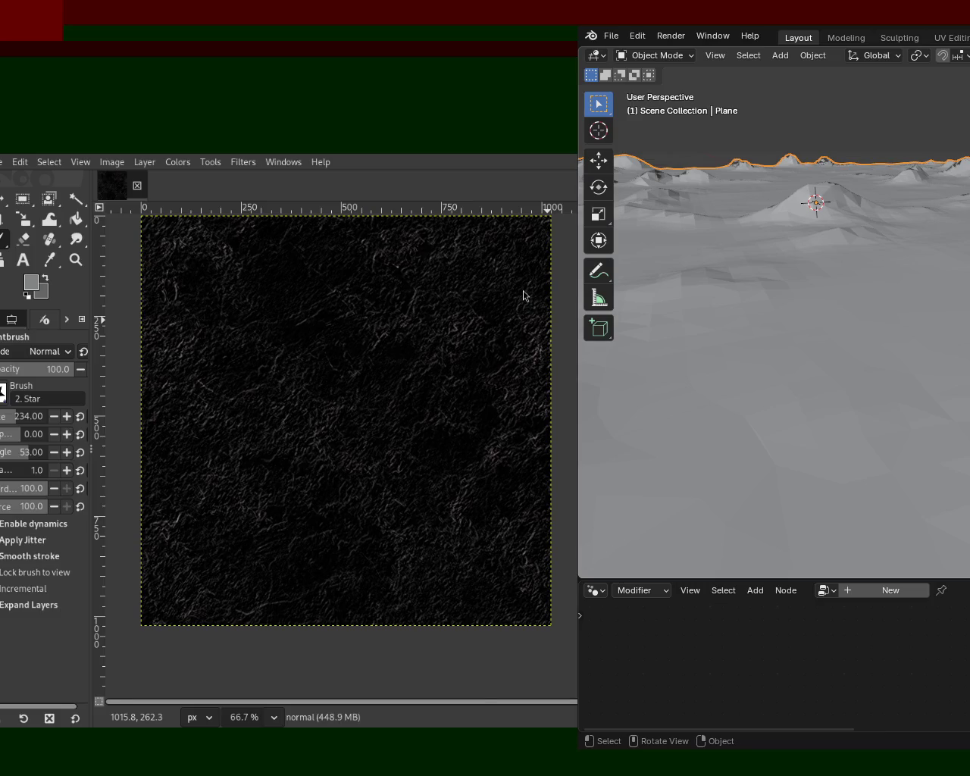
Export the specular map, restore the cleared layer, then export the AO map as AO.png.
key(ctrl+e)
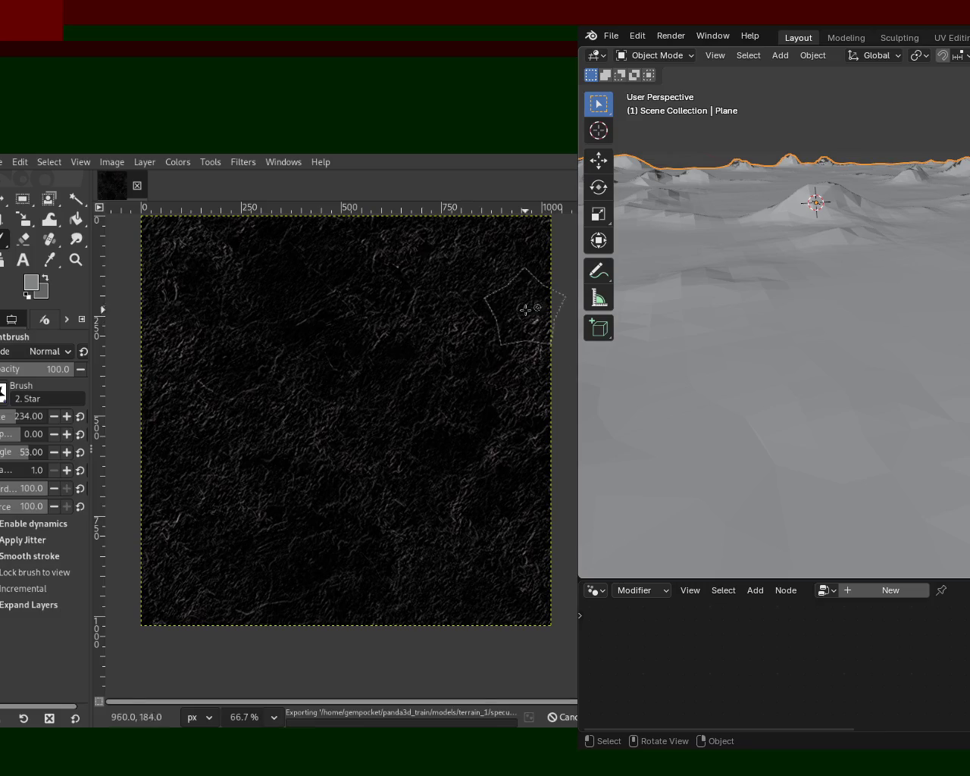
key(Delete)
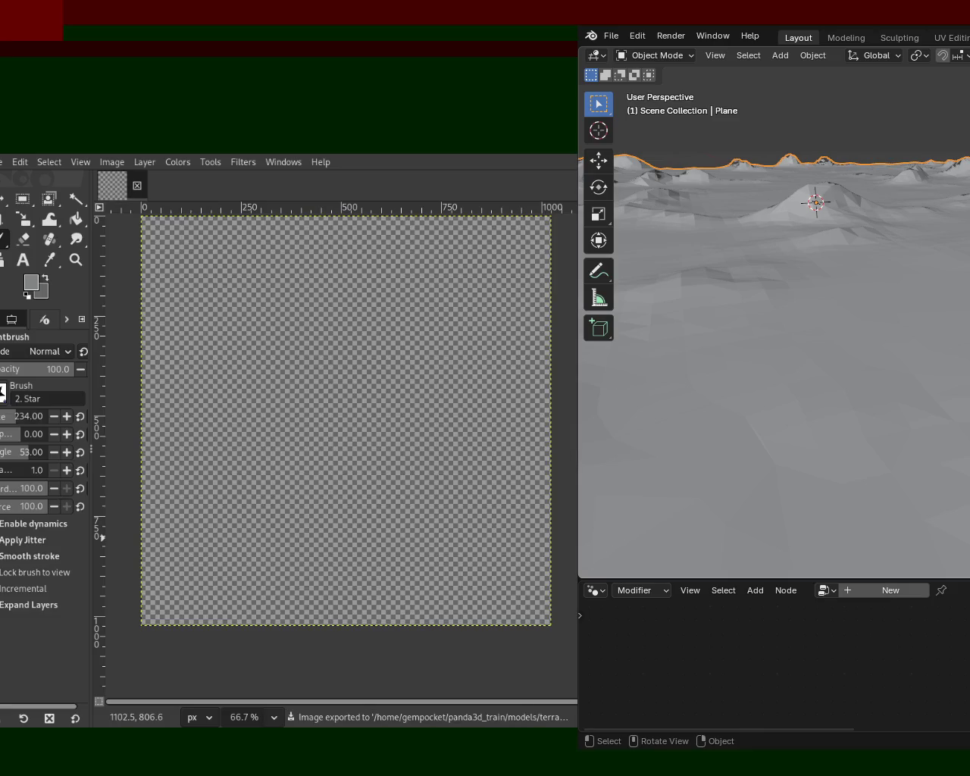
key(ctrl+z)
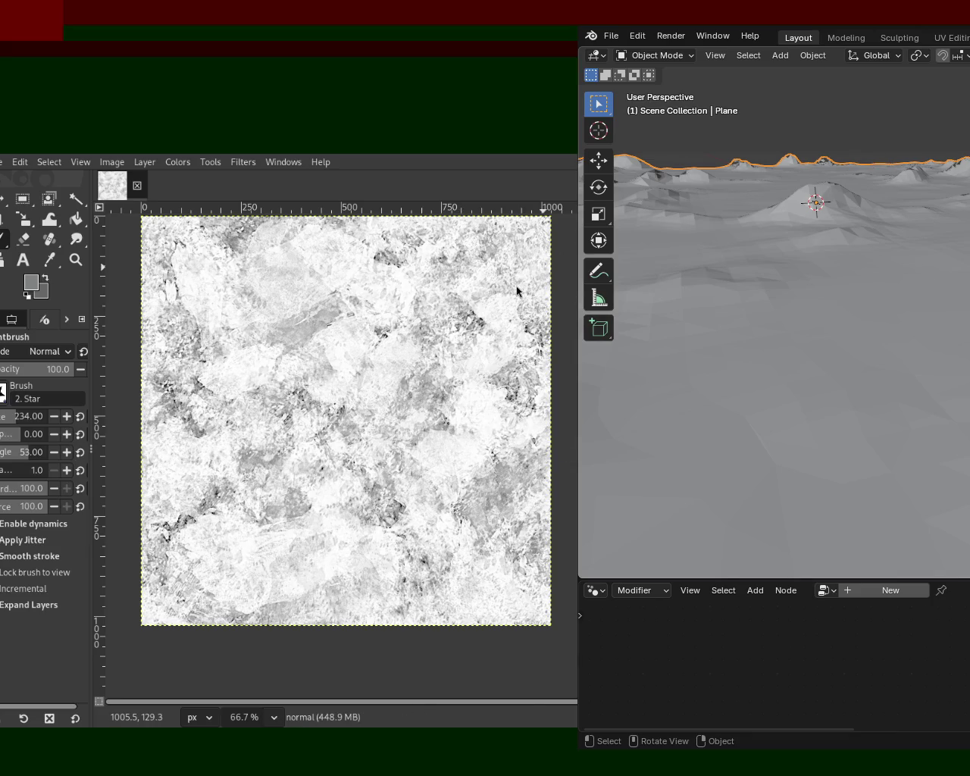
key(ctrl+e)
Export the mottled grey texture as the roughness map to terrain_1, then clear the layer.
key(ctrl+z)
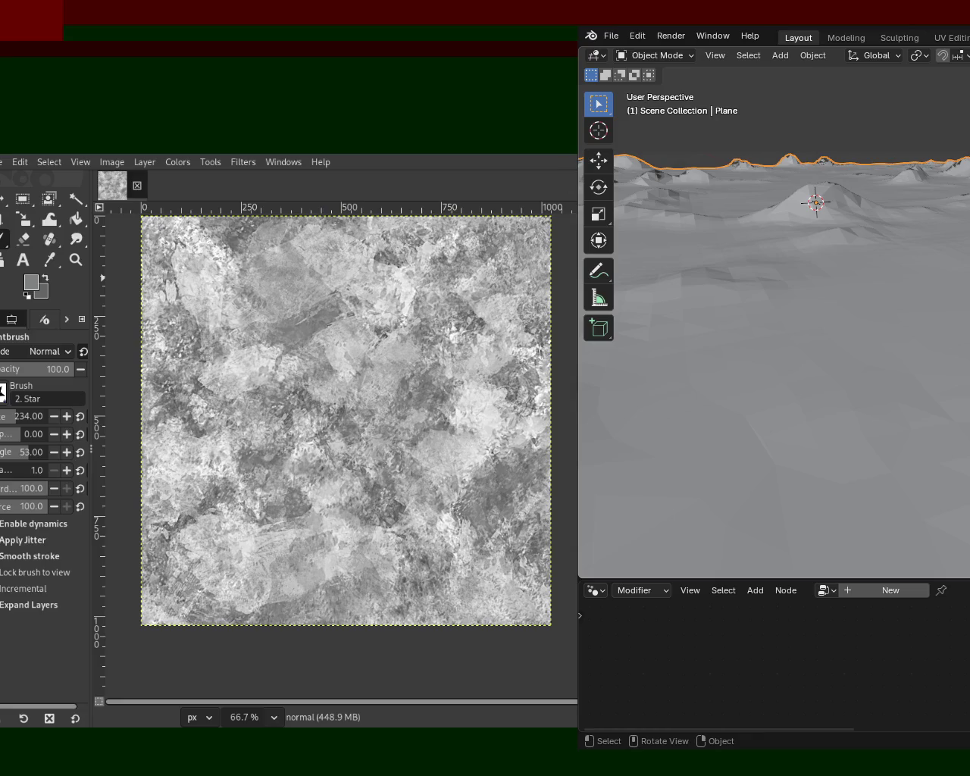
key(ctrl+e)
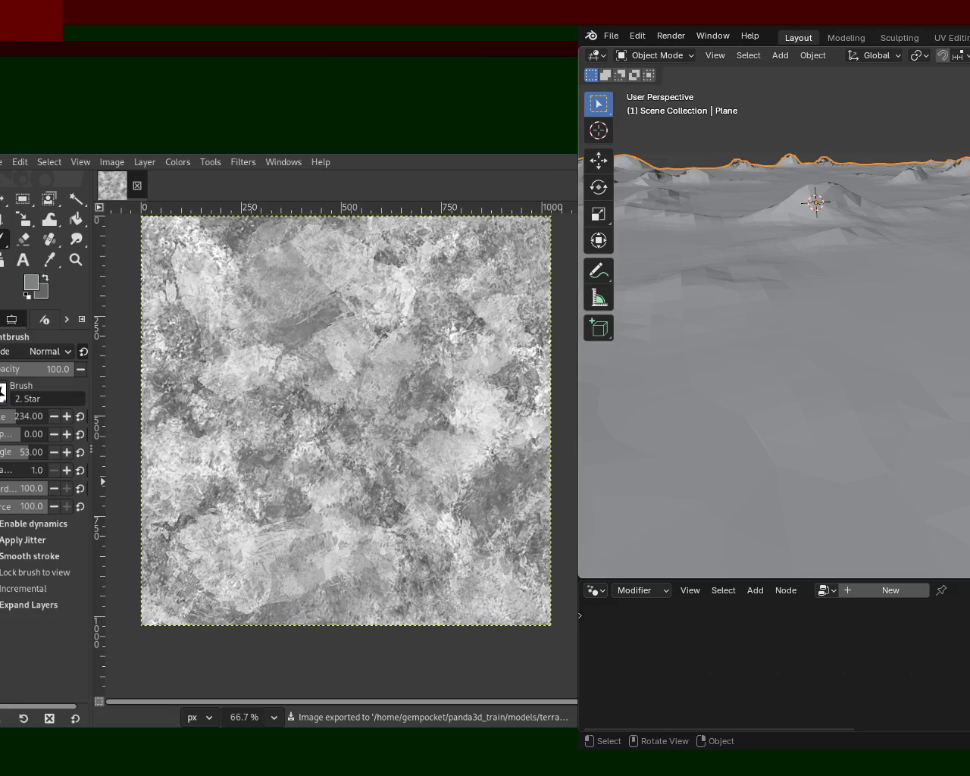
key(Delete)
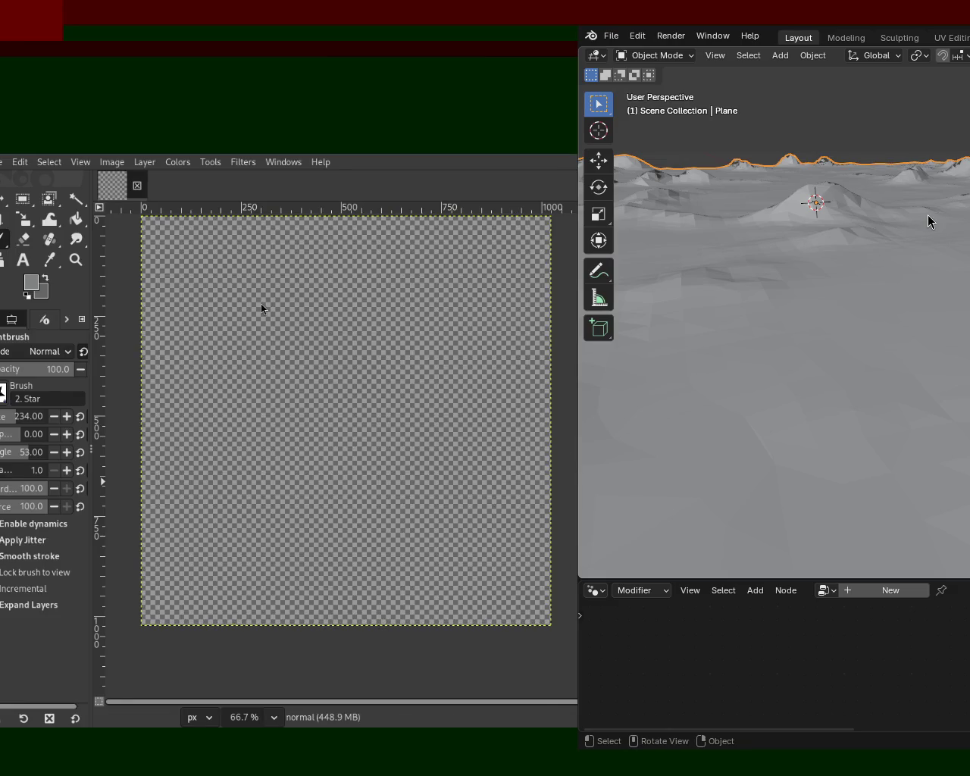
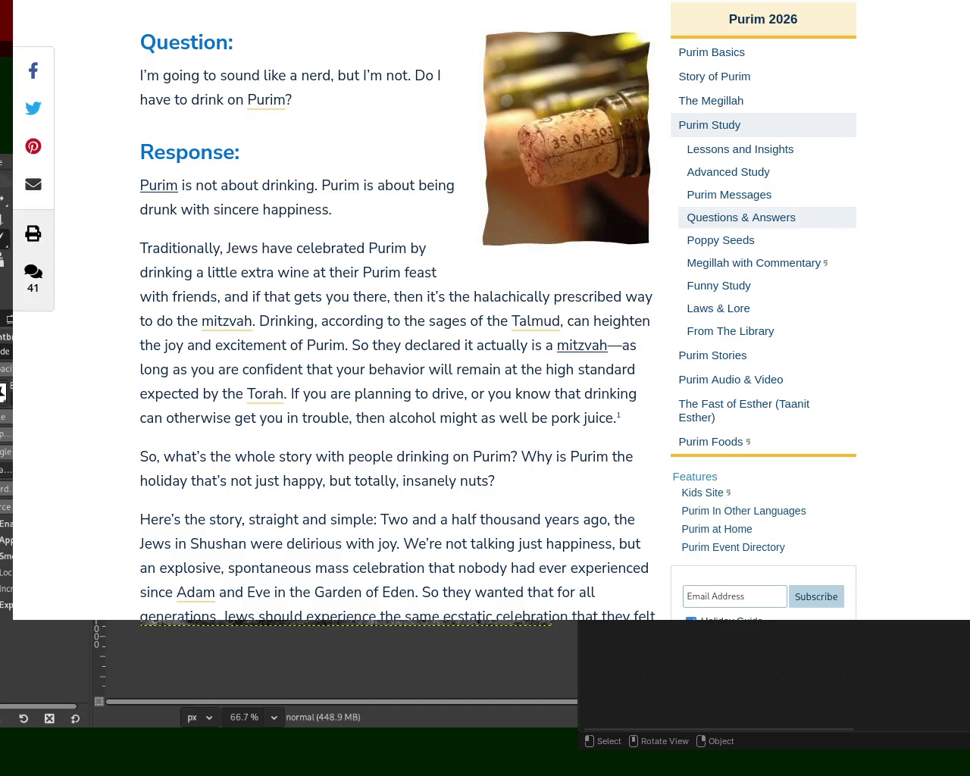
Scroll through the Chabad.org Purim drinking article and select a line of the response text.
scroll(498, 311, down, 1)
scroll(497, 311, up, 1)
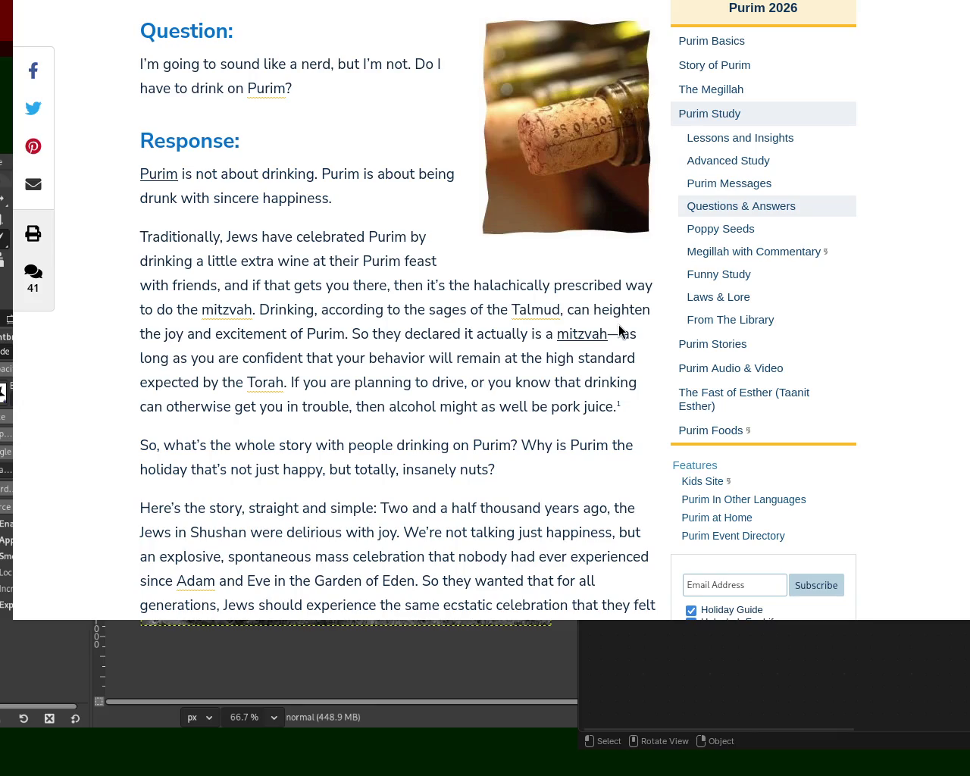
mouse_move(245, 176)
mouse_down()
mouse_move(415, 164)
mouse_move(242, 198)
mouse_move(333, 201)
mouse_up()
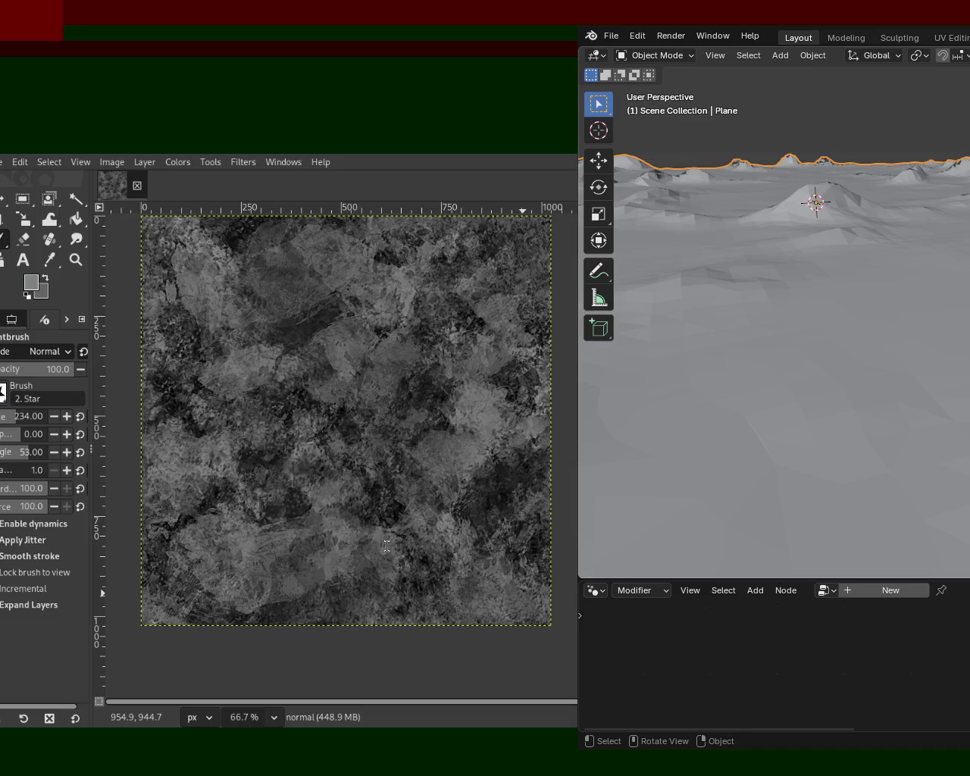
Export the grayscale rock texture, then export the normal map to the terrain folder and save as 12.xcf.
key(ctrl+e)
key(Delete)
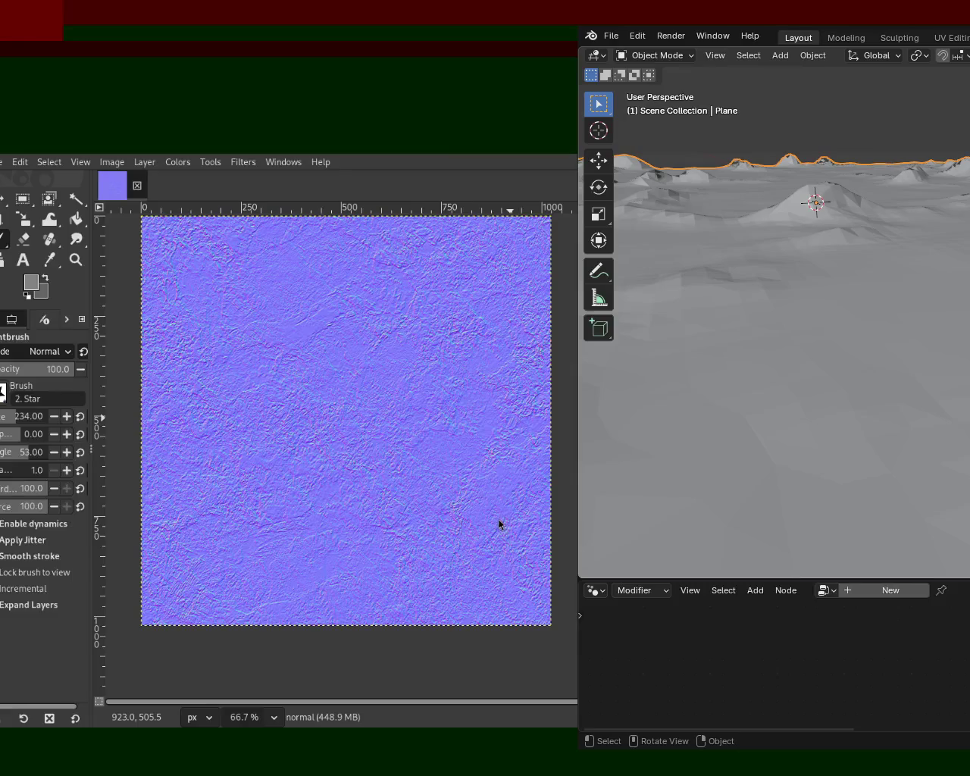
key(ctrl+e)
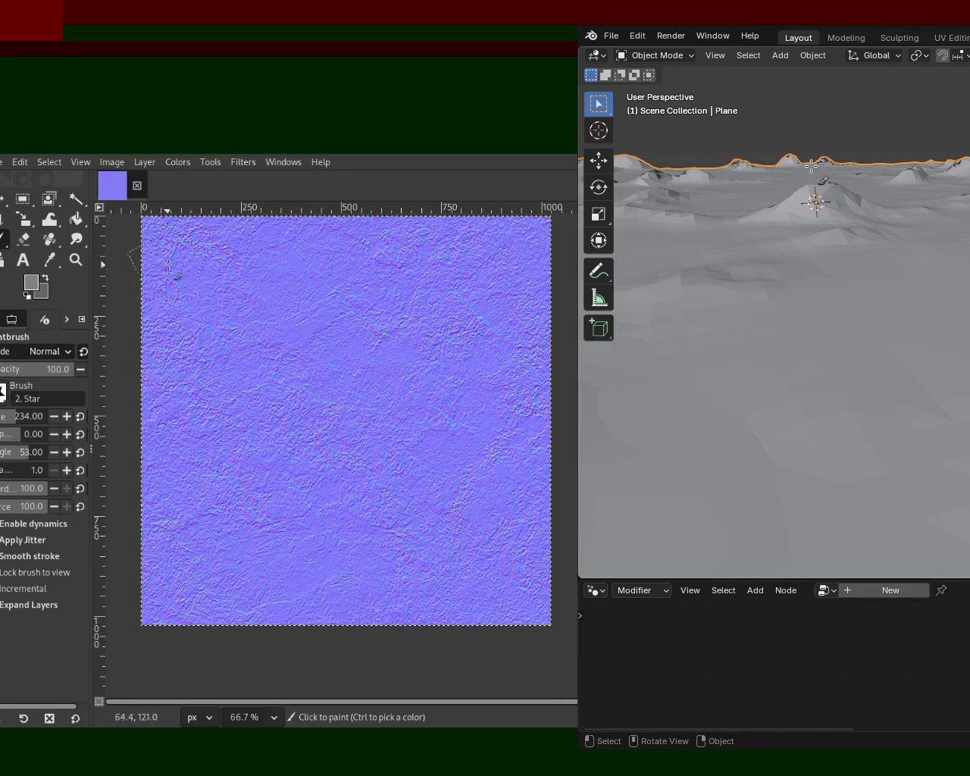
key(ctrl+s)
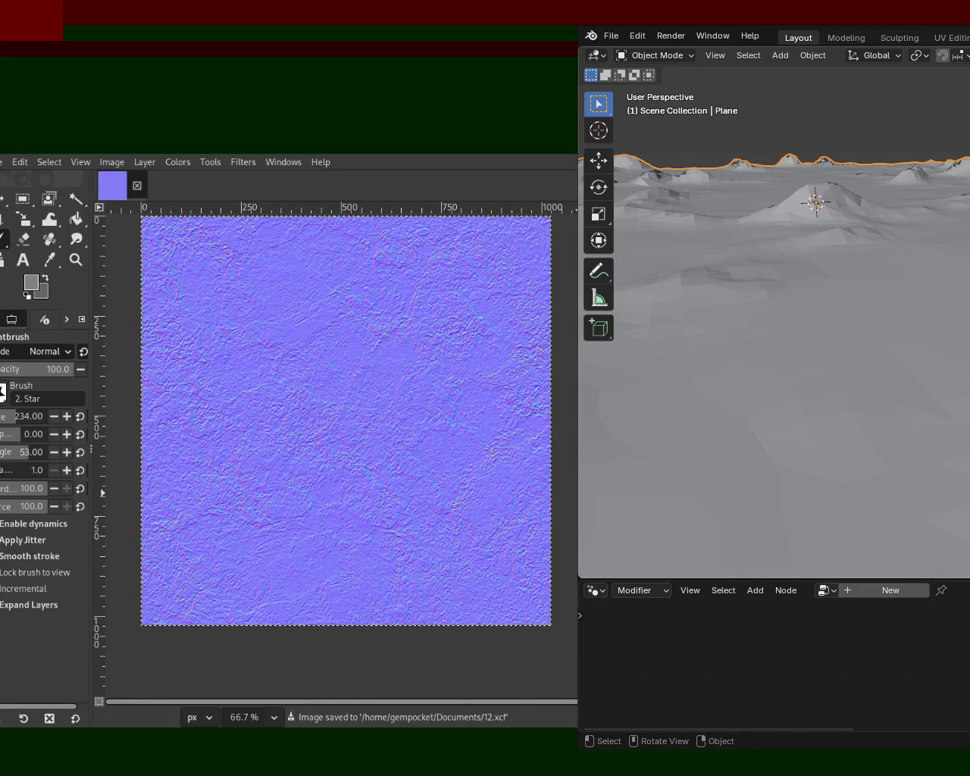
Compare the grayscale texture against the normal map using undo and redo, then move Blender over GIMP.
key(ctrl+z)
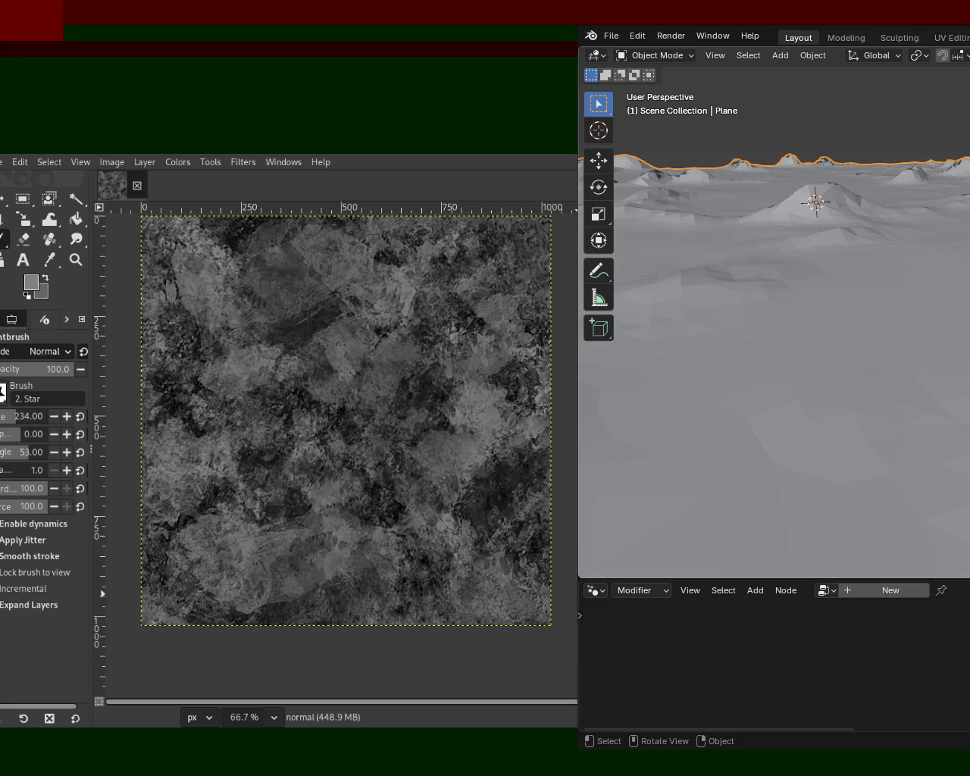
key(ctrl+z)
key(ctrl+z)
key(ctrl+y)
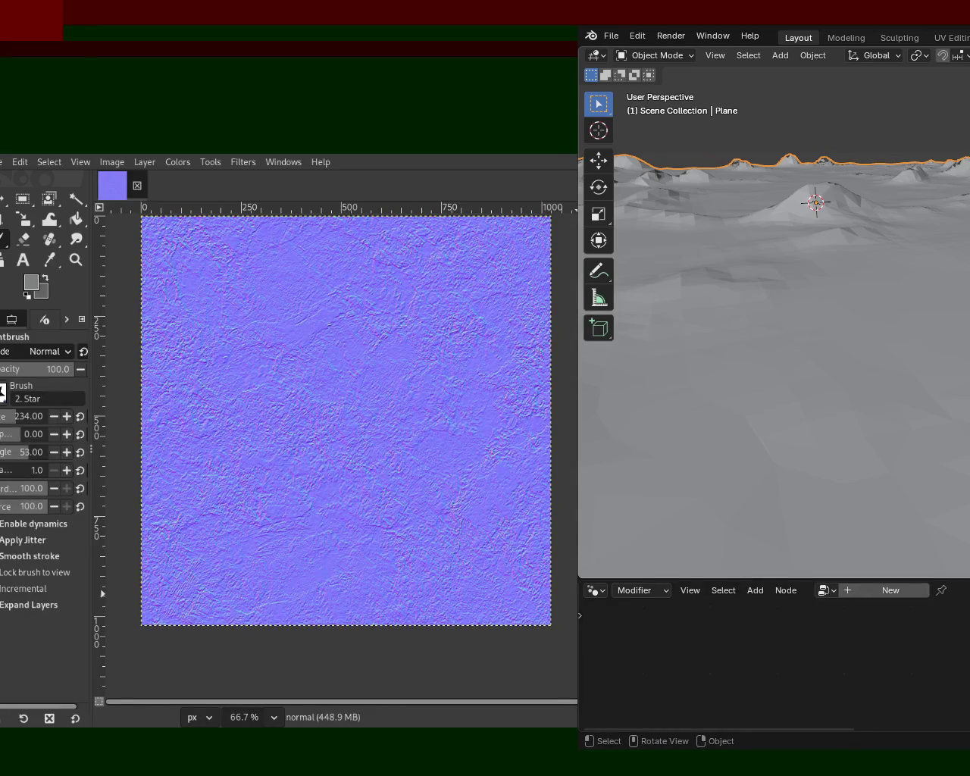
mouse_move(909, 341)
mouse_down()
mouse_move(298, 367)
mouse_move(356, 350)
mouse_up()
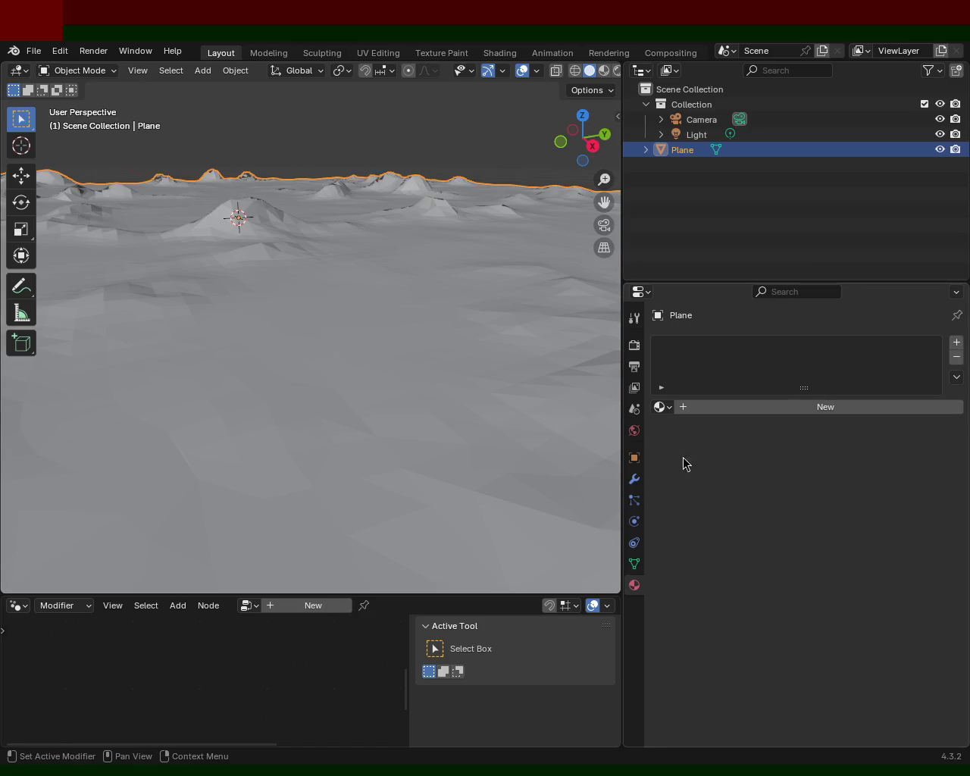
Enlarge the lower area and switch it to the Shader Editor.
drag(398, 594, 446, 466)
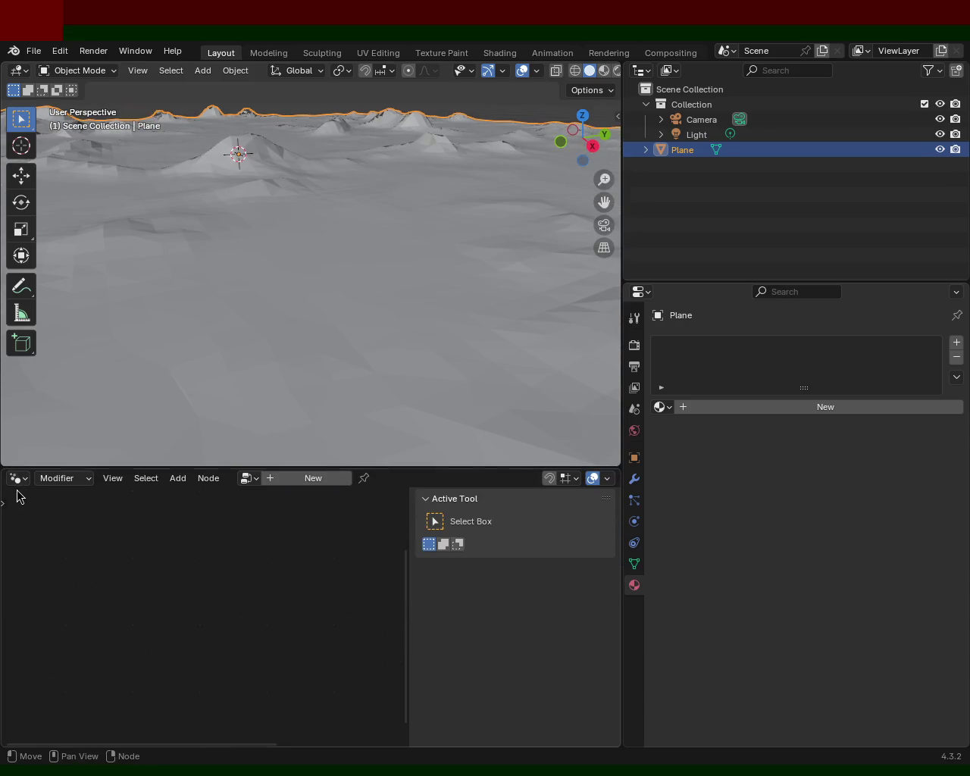
click(16, 478)
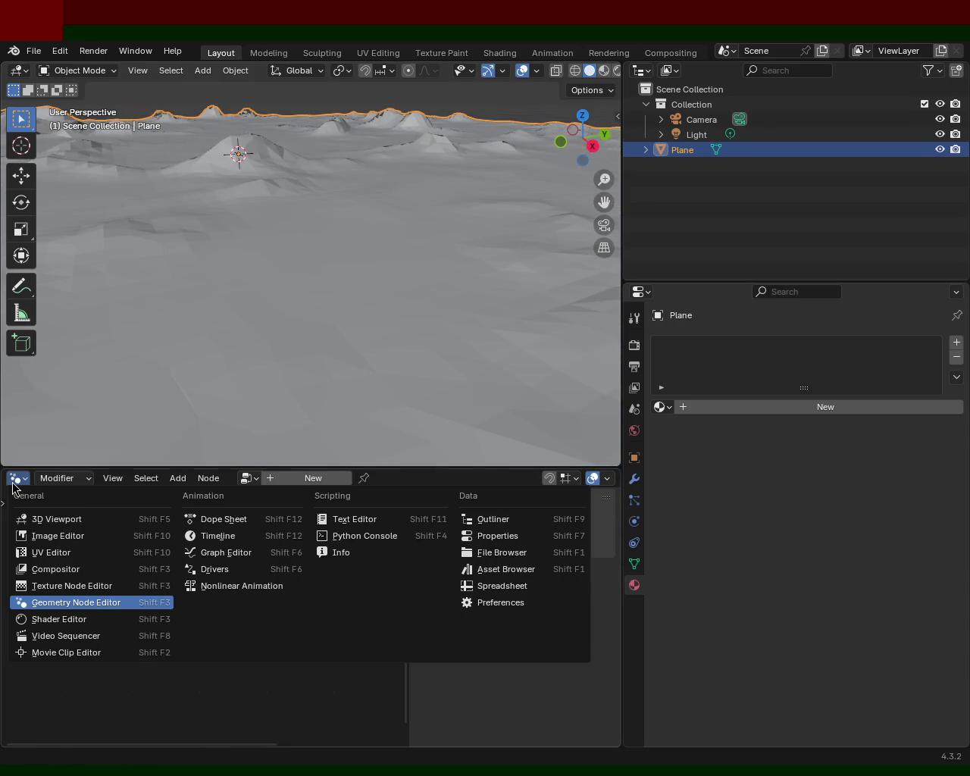
click(86, 626)
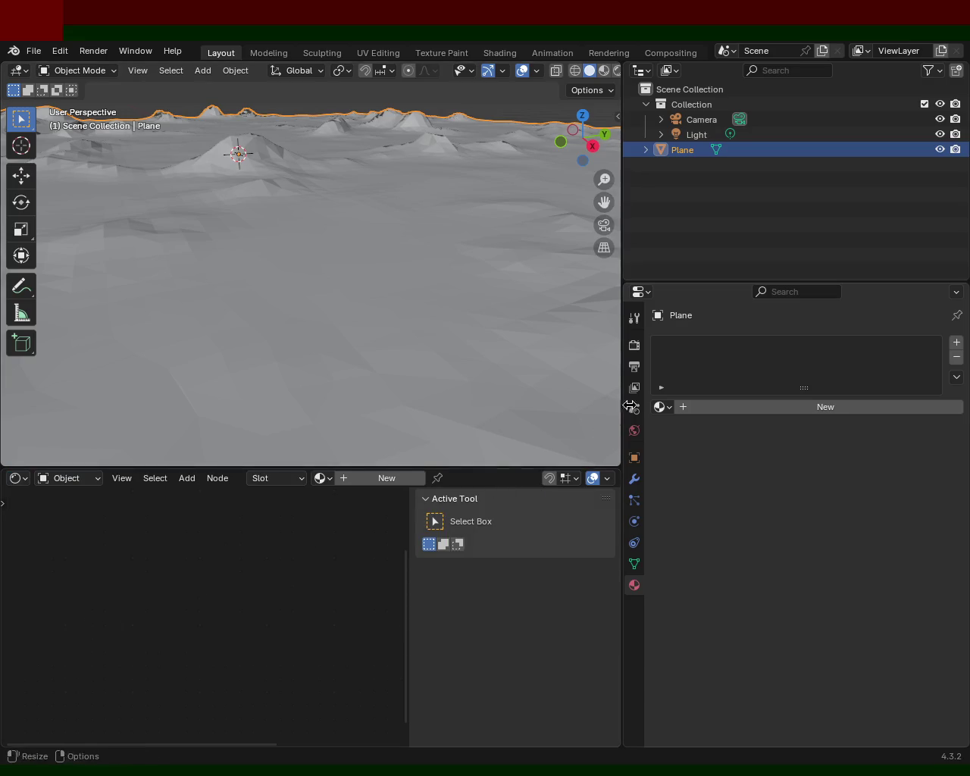
drag(615, 413, 670, 409)
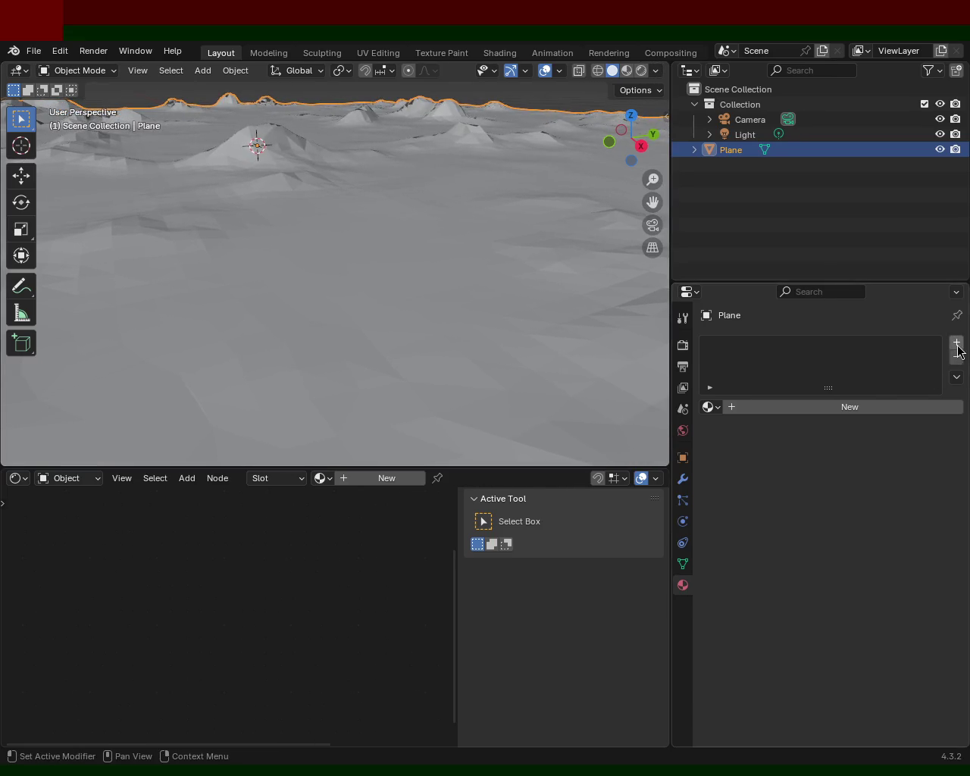
Add a new material, Material.001, and frame its Principled BSDF and Material Output nodes.
click(381, 479)
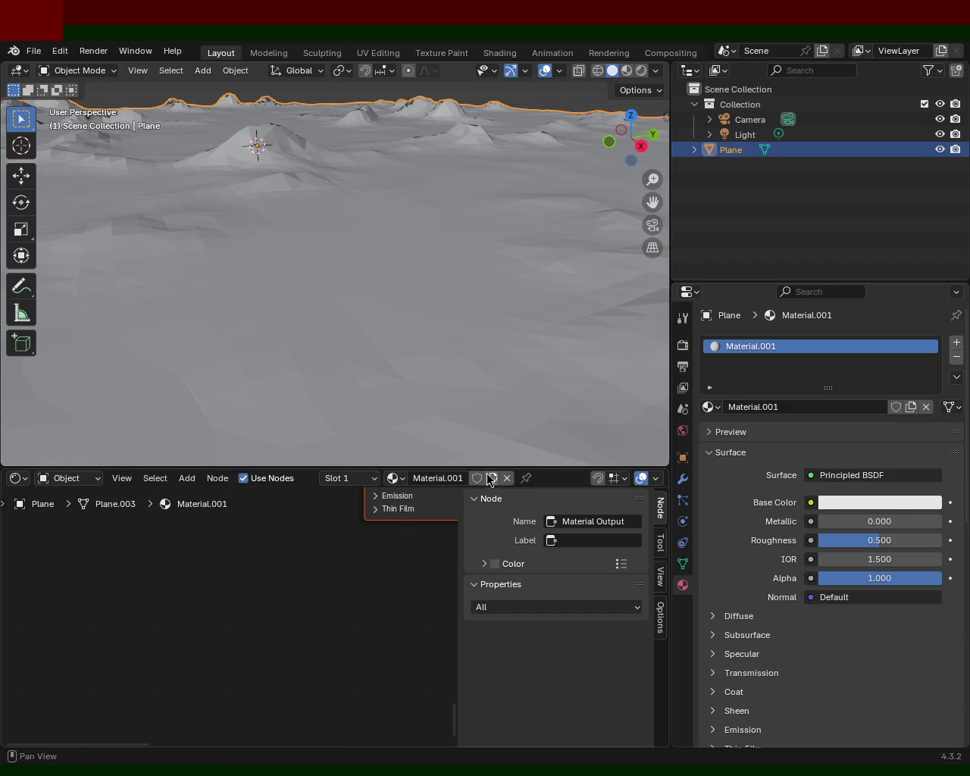
drag(492, 465, 493, 376)
scroll(296, 677, down, 5)
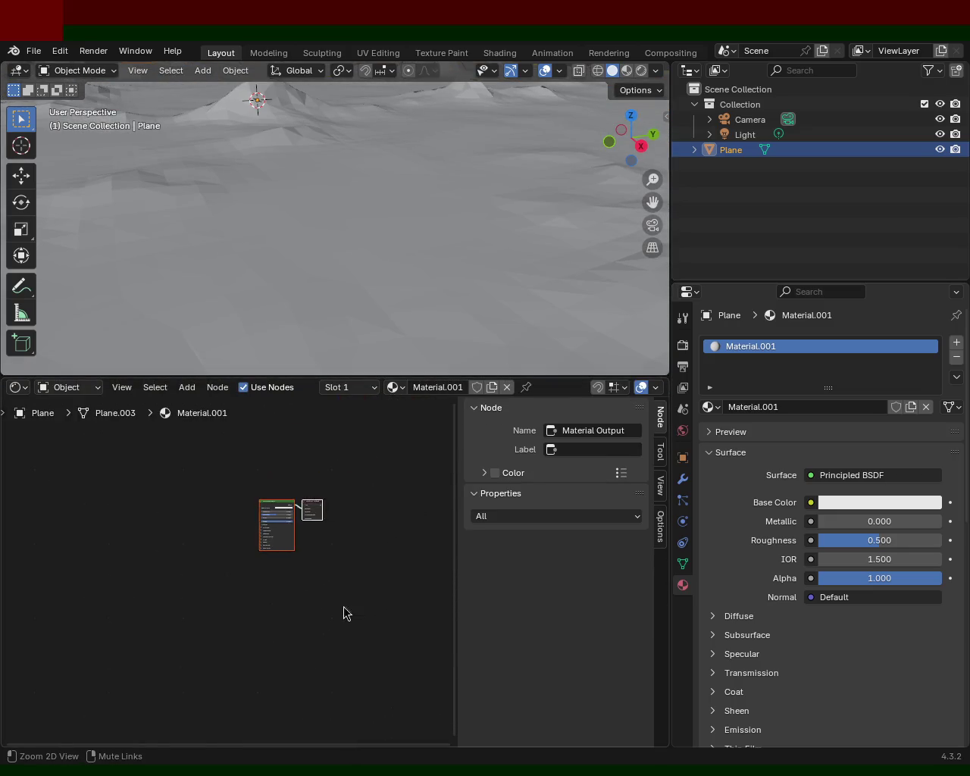
mouse_move(355, 512)
middle_down()
mouse_move(341, 558)
mouse_move(375, 531)
mouse_move(292, 570)
mouse_move(309, 537)
middle_up()
scroll(342, 558, up, 3)
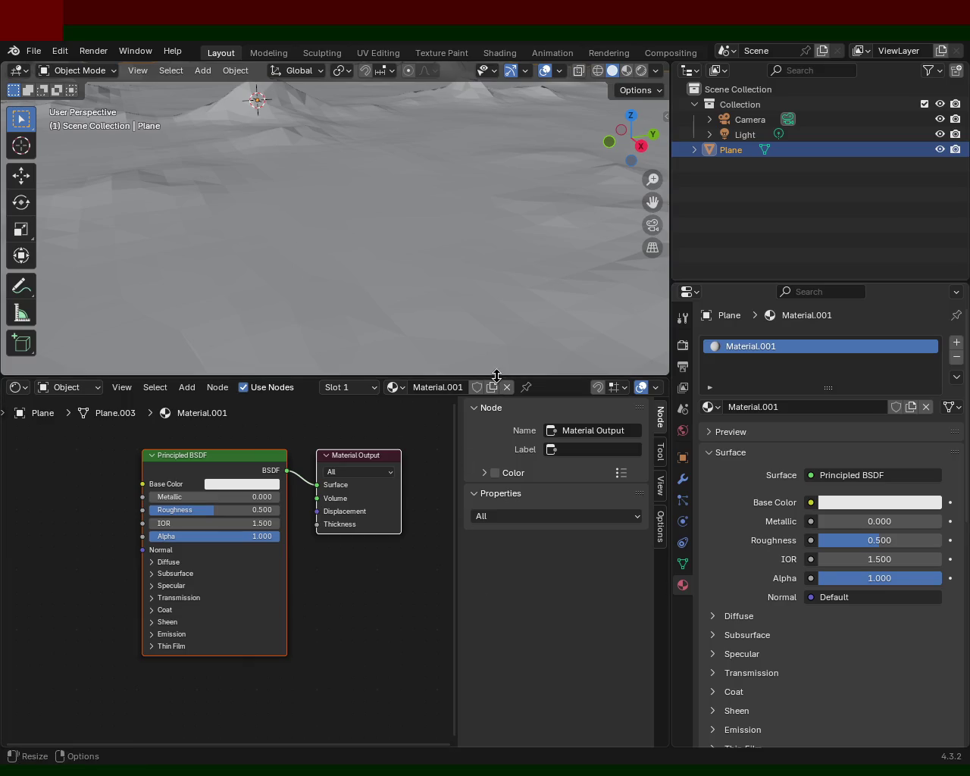
Make the shader editor taller and recentre the two material nodes.
drag(493, 378, 542, 277)
middle_drag(221, 389, 228, 495)
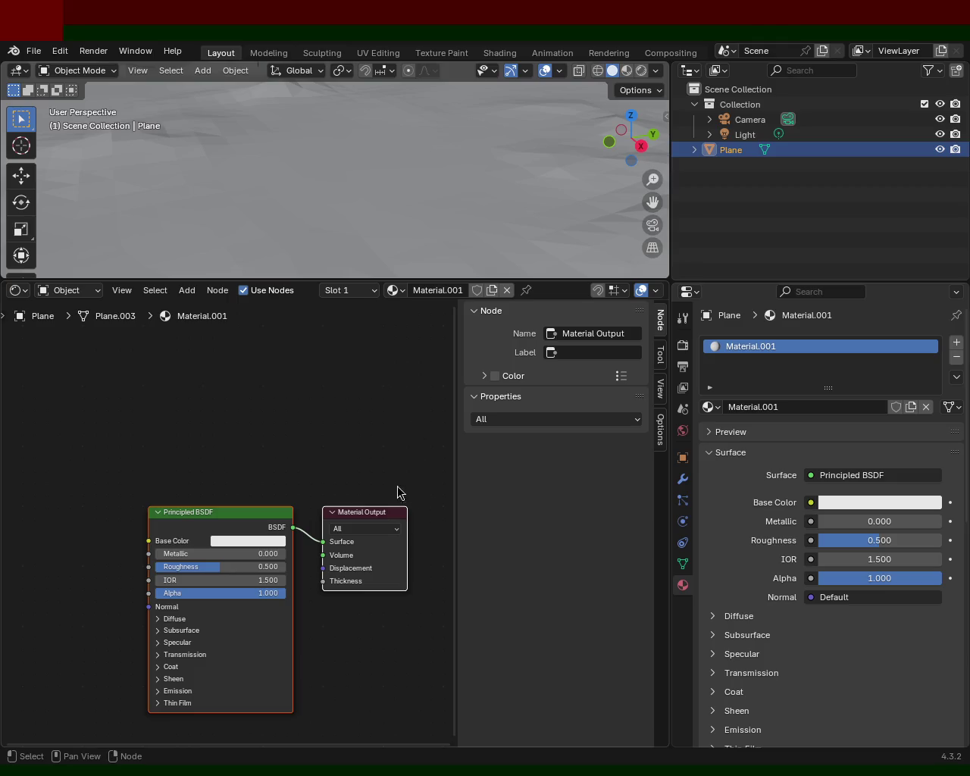
middle_drag(303, 454, 296, 447)
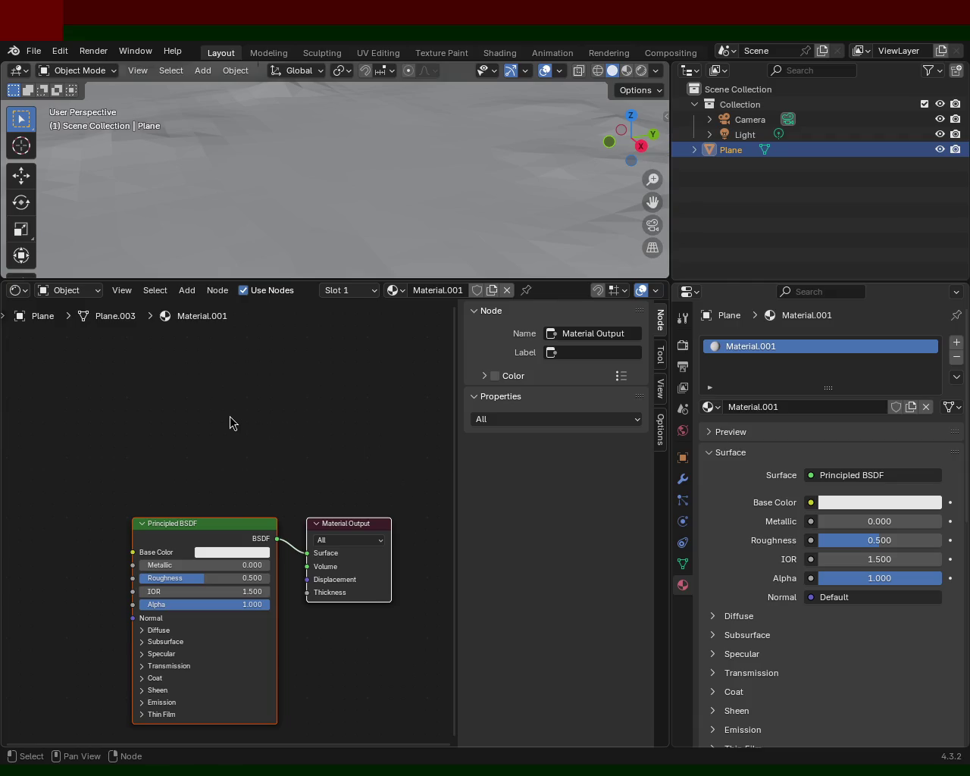
Browse nodes through the Add menu's Search and reposition the node view.
key(shift+a)
click(206, 400)
scroll(303, 411, right, 3)
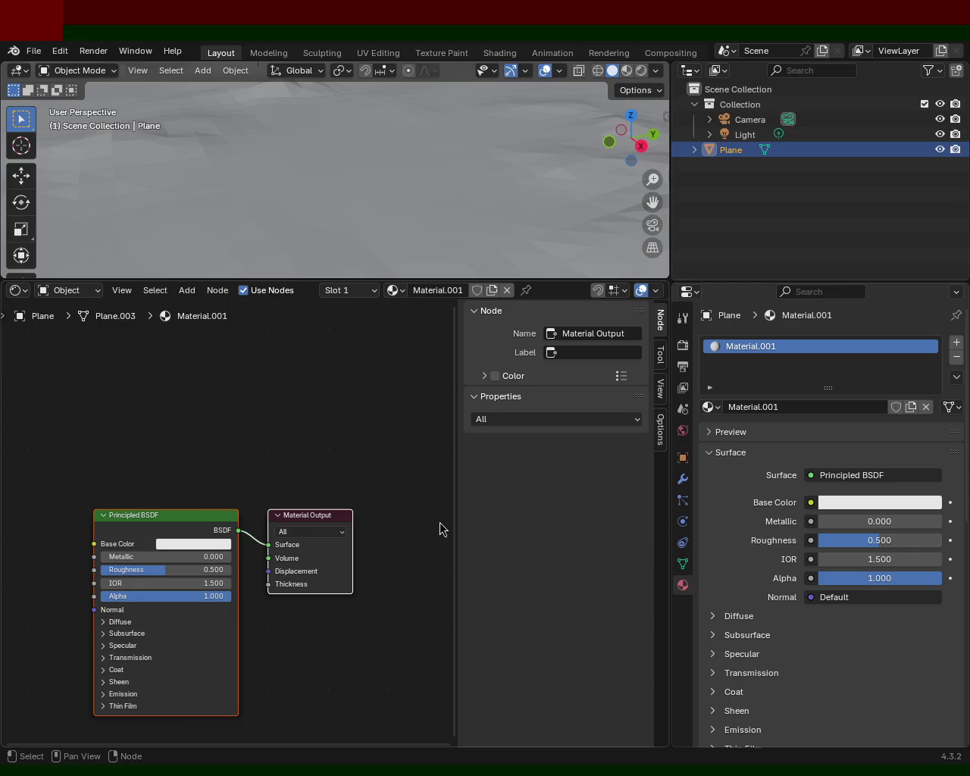
middle_drag(267, 436, 318, 422)
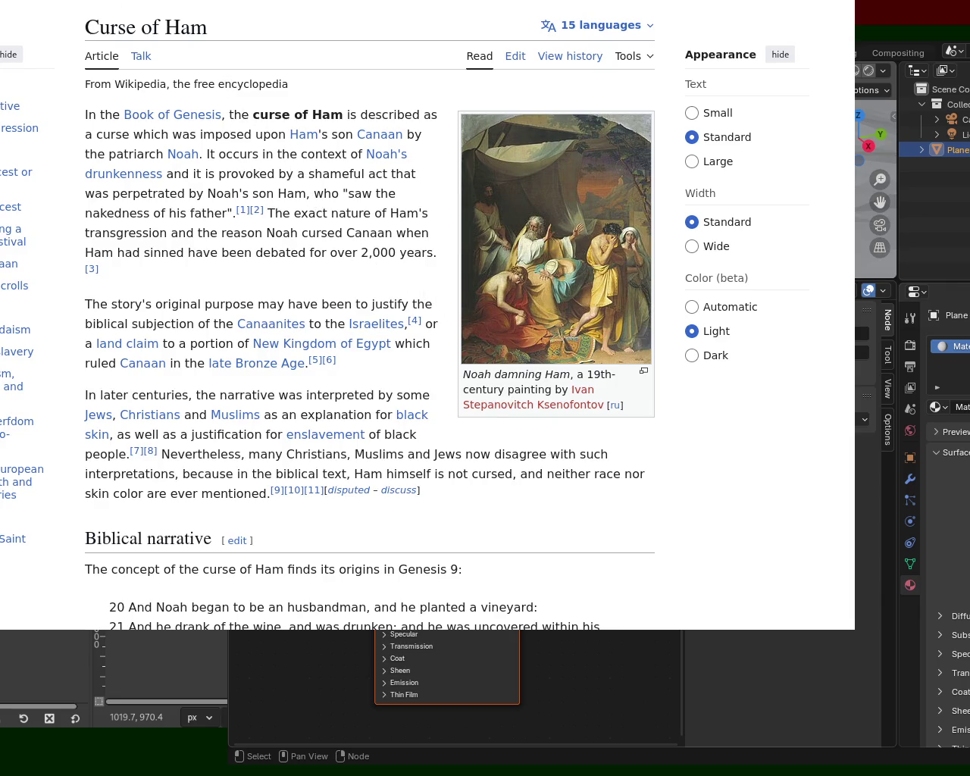
Search for 'purim drunk', briefly open the Chabad.org article, and return to the results.
key(ctrl+t)
text(pur)
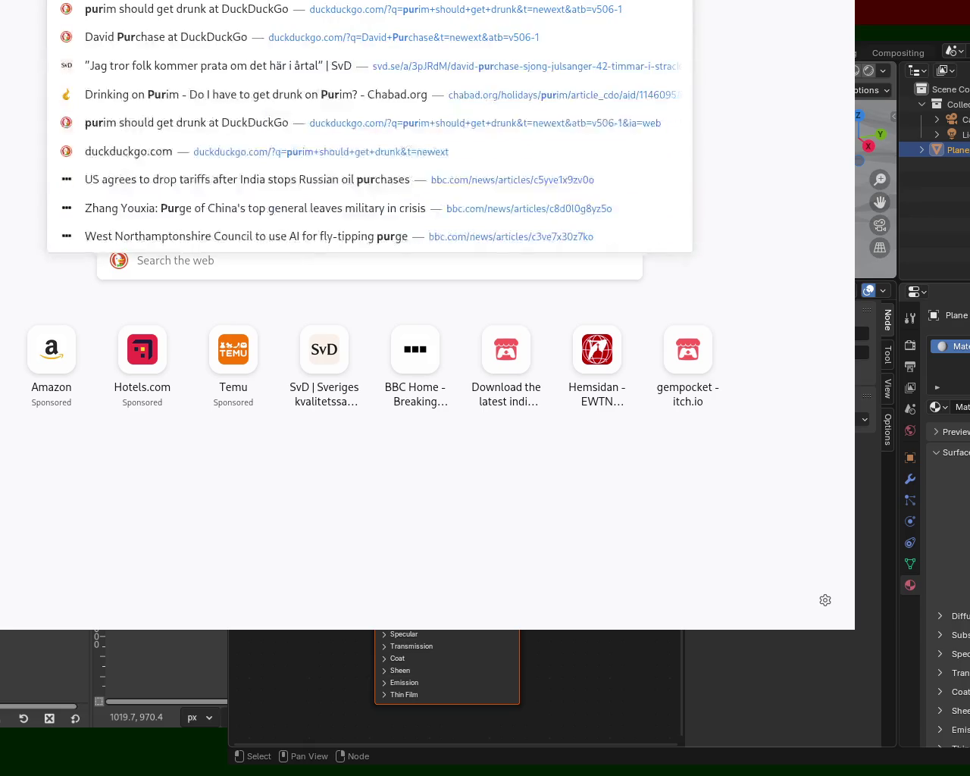
text(im drunk)
key(Return)
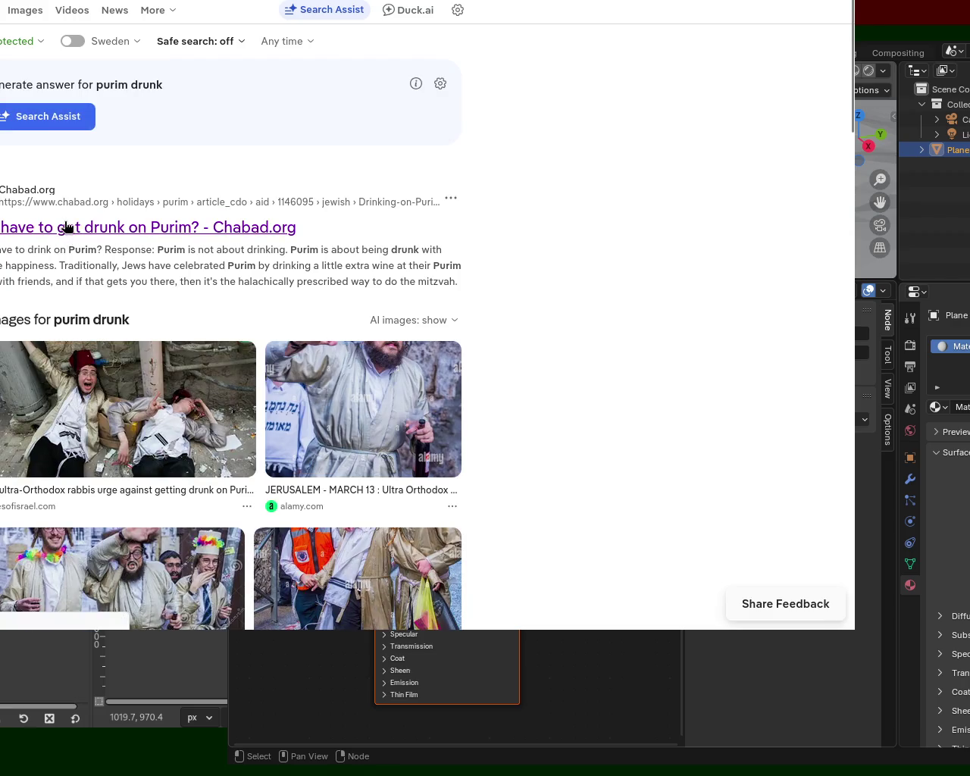
click(146, 238)
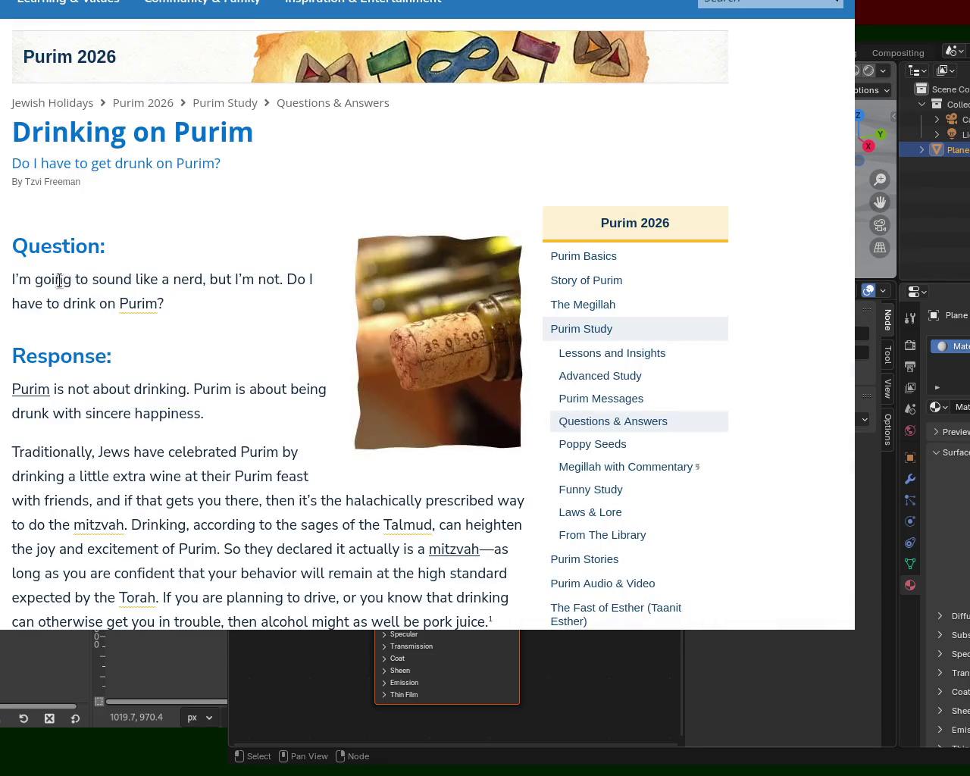
key(alt+Left)
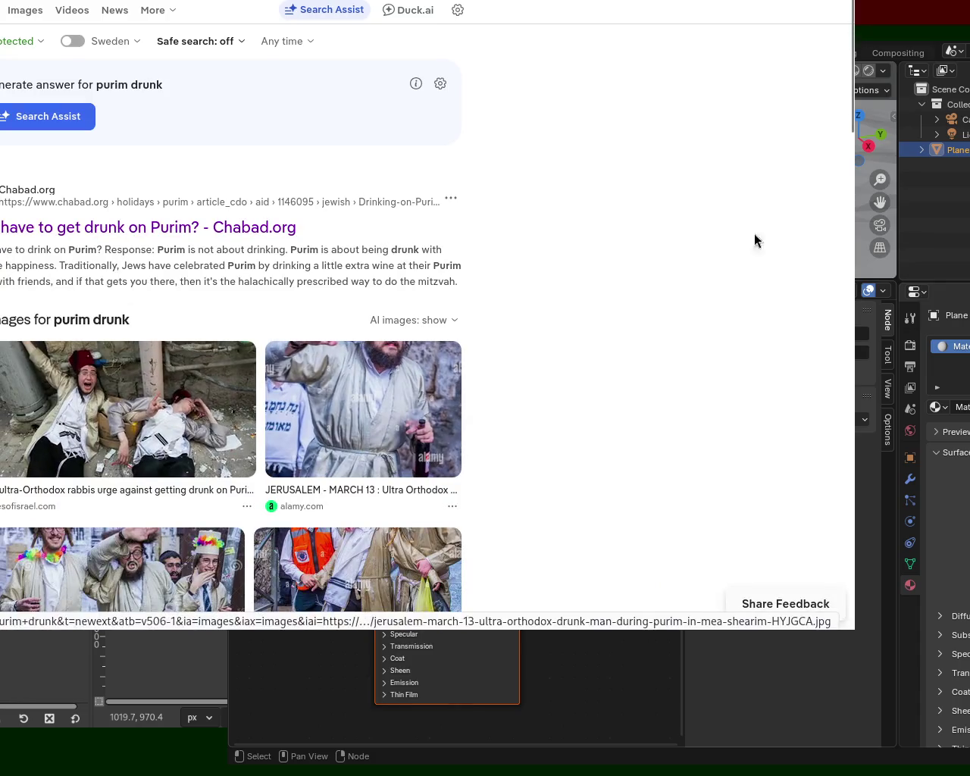
scroll(849, 144, down, 3)
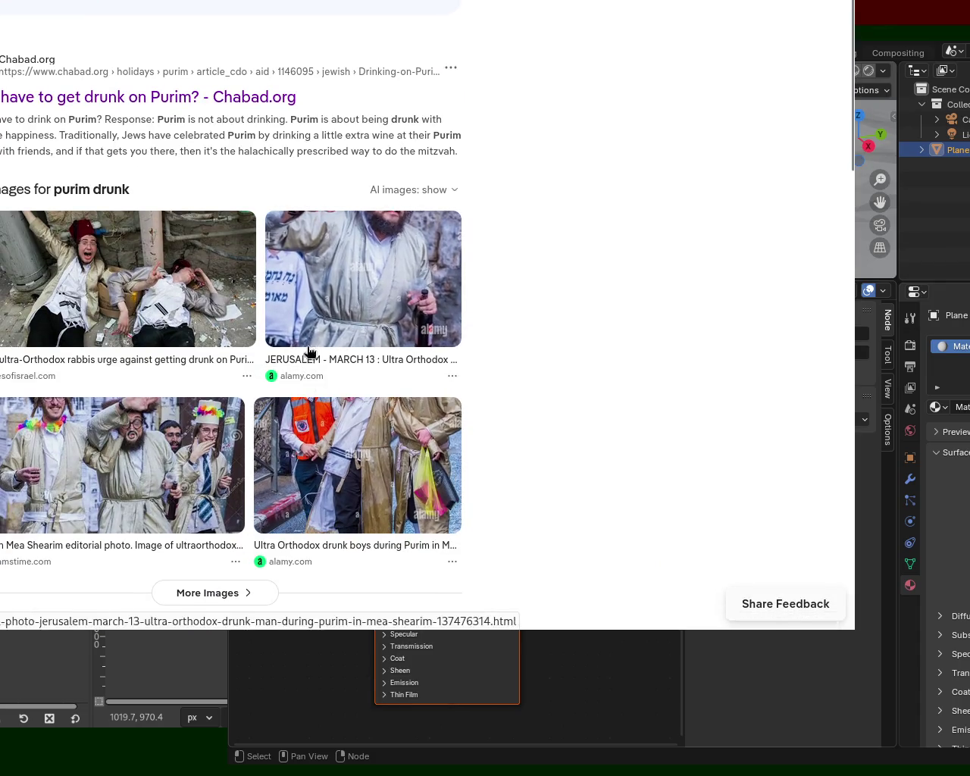
alt+drag(296, 174, 502, 175)
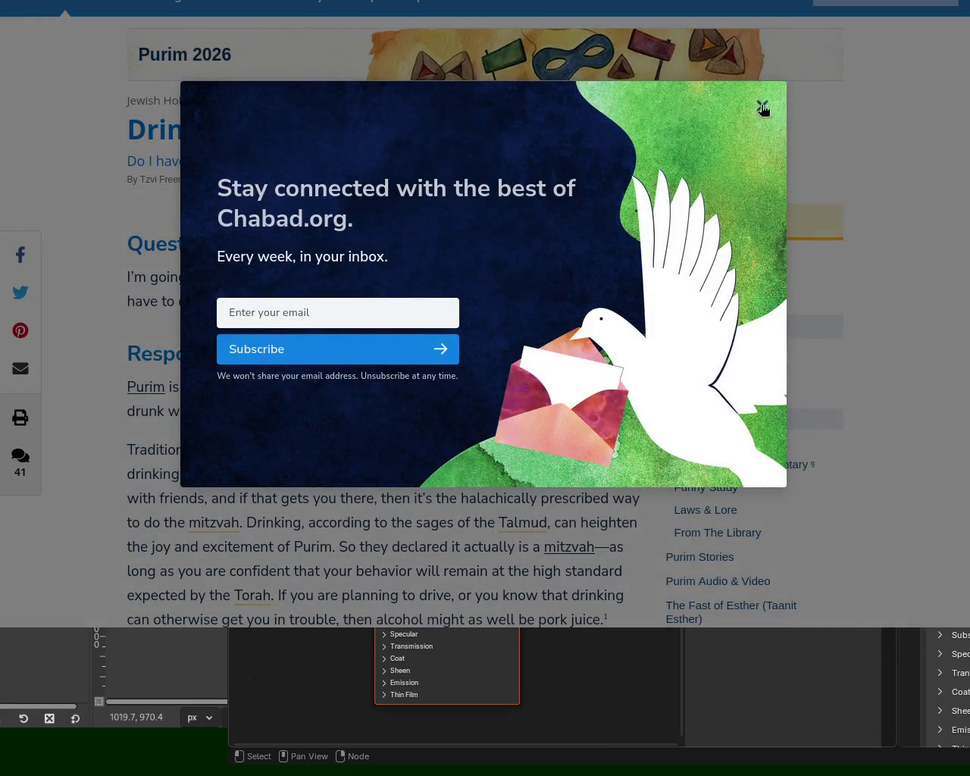
Dismiss the newsletter popup, select part of the Response, and switch to the Curse of Ham tab.
click(762, 109)
mouse_move(309, 386)
mouse_down()
mouse_move(247, 406)
mouse_move(135, 388)
mouse_move(323, 415)
mouse_up()
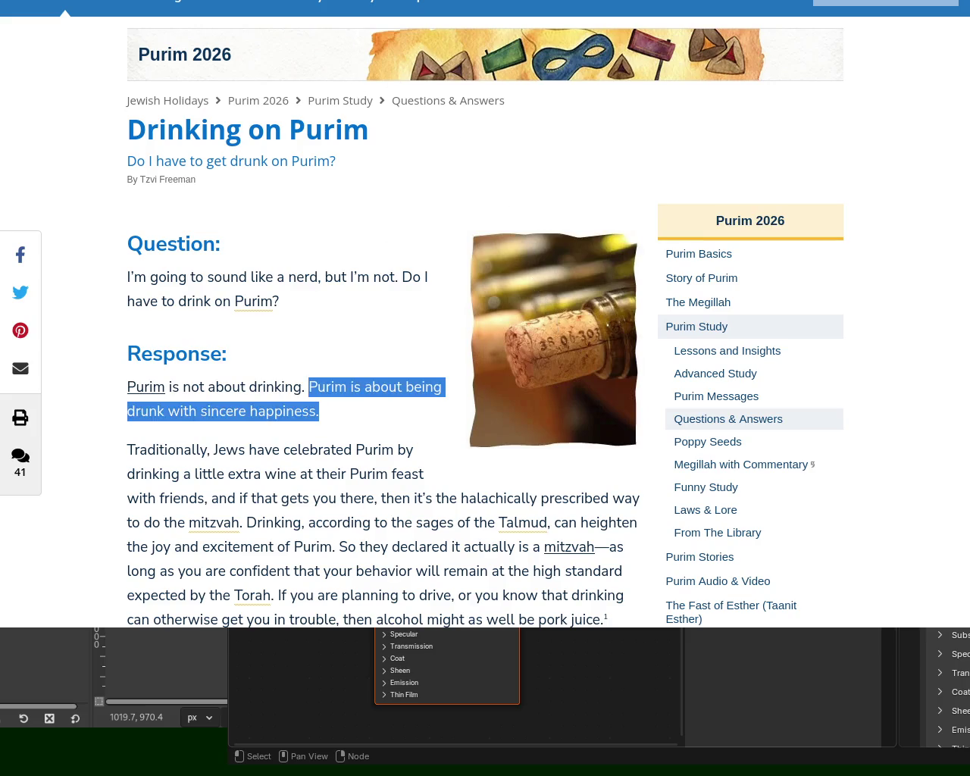
key(ctrl+Tab)
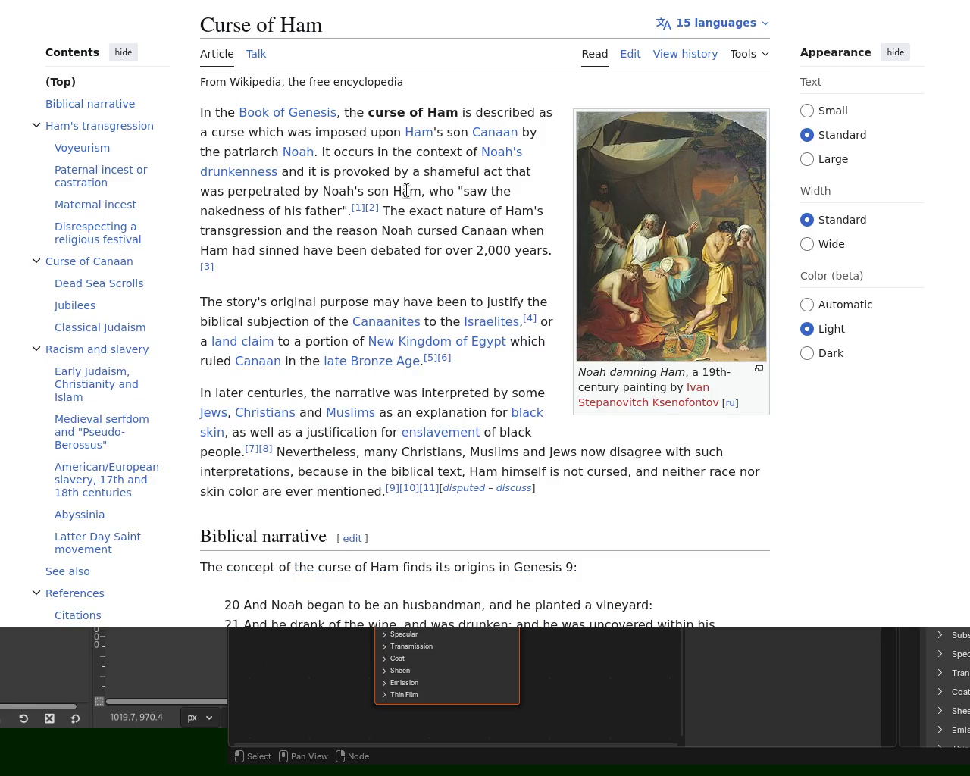
drag(390, 191, 462, 192)
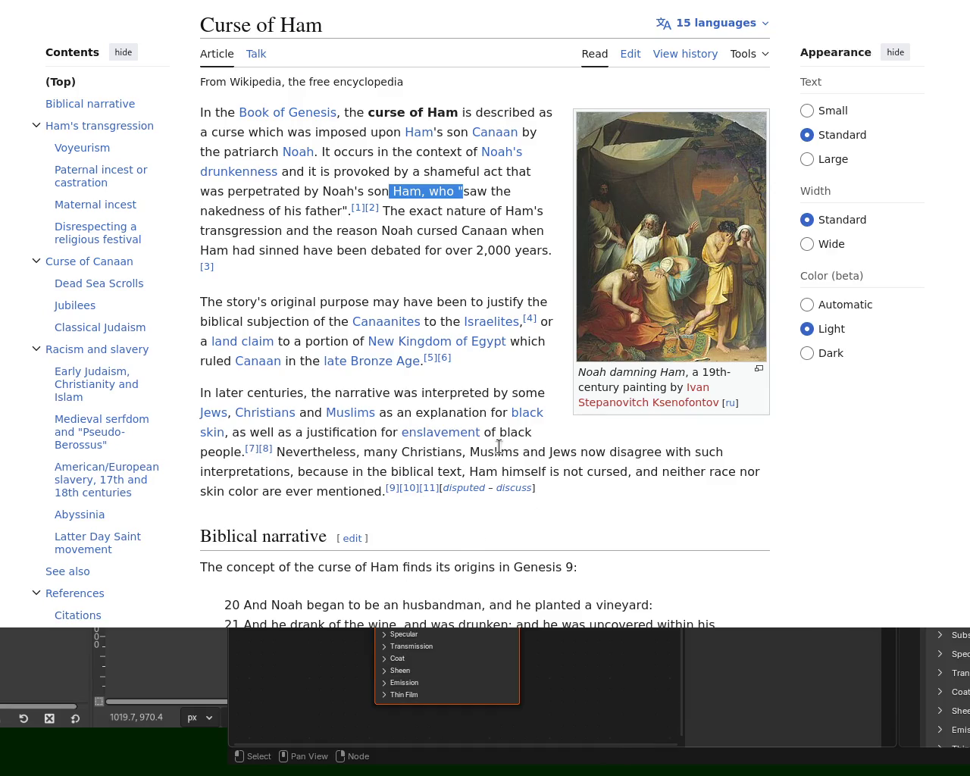
click(435, 452)
drag(436, 452, 733, 469)
click(720, 491)
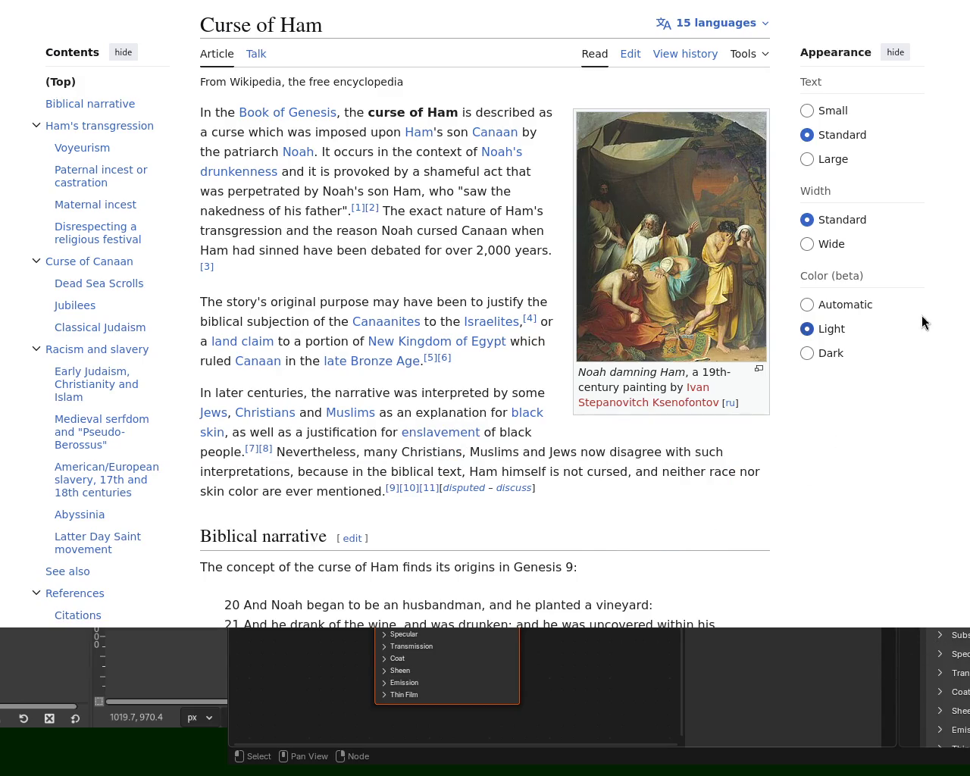
Scroll to the Biblical narrative section and highlight phrases in Genesis verses 20 and 21.
scroll(434, 267, down, 2)
scroll(433, 266, down, 2)
scroll(433, 267, down, 1)
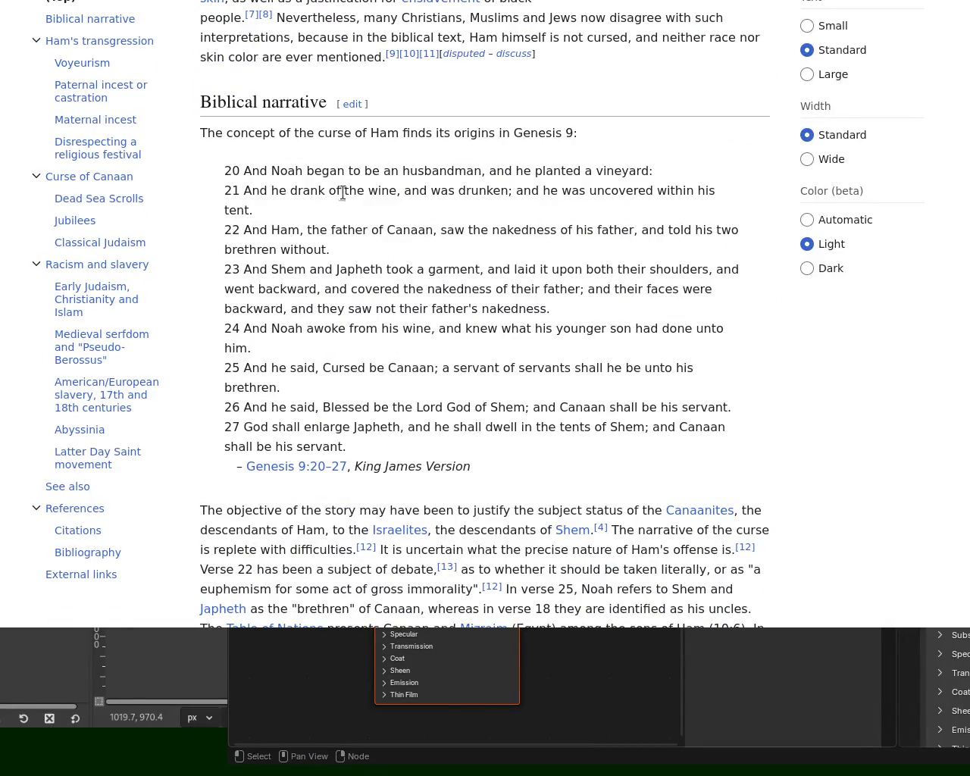
mouse_move(512, 171)
mouse_down()
mouse_move(266, 198)
mouse_move(524, 197)
mouse_up()
click(400, 195)
mouse_move(245, 195)
mouse_down()
mouse_move(692, 190)
mouse_move(476, 213)
mouse_up()
click(563, 195)
click(477, 212)
Highlight phrases in verses 22 and 23, ending on the opening of verse 22.
mouse_move(344, 232)
mouse_down()
mouse_move(742, 241)
mouse_move(438, 256)
mouse_up()
click(439, 256)
drag(375, 269, 724, 274)
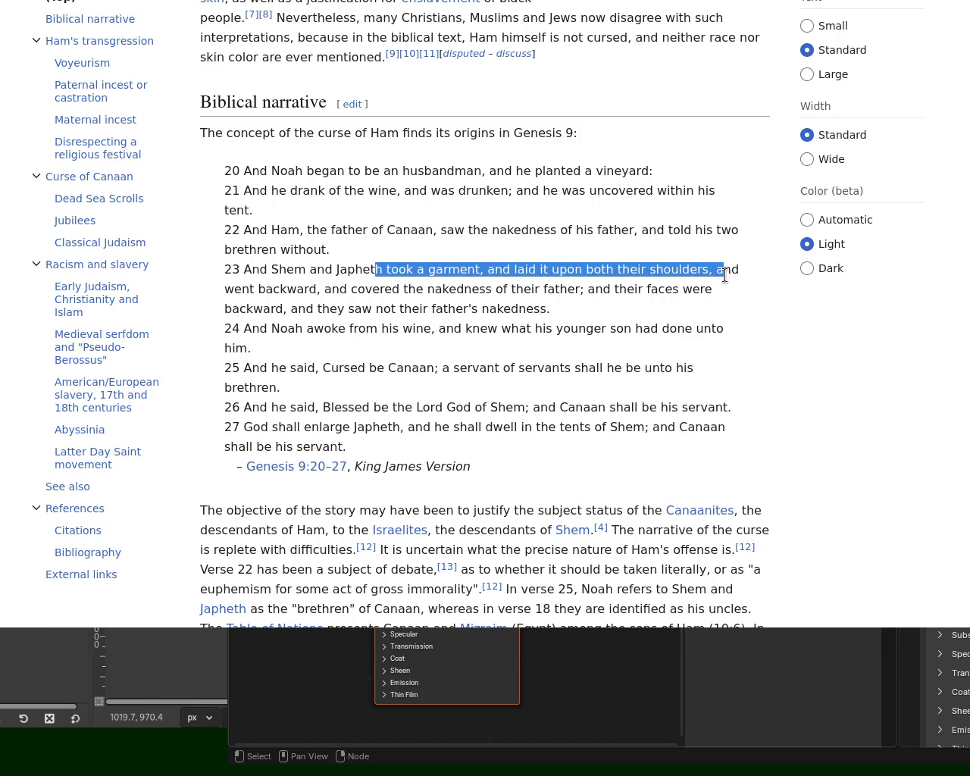
click(745, 327)
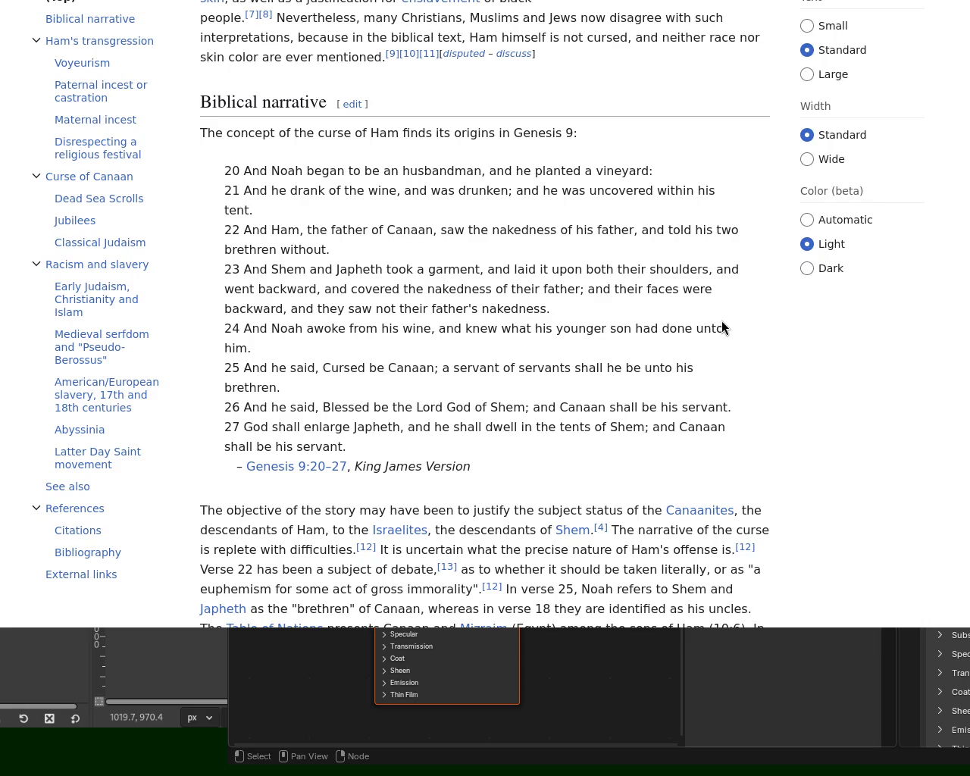
drag(321, 309, 463, 308)
mouse_move(627, 289)
mouse_down()
mouse_move(297, 308)
mouse_move(593, 313)
mouse_up()
click(297, 308)
click(605, 310)
drag(253, 230, 470, 229)
Select verses 22–27, return to the top, select 'Ham' in the title, and go back to the search results.
click(529, 234)
drag(371, 230, 523, 426)
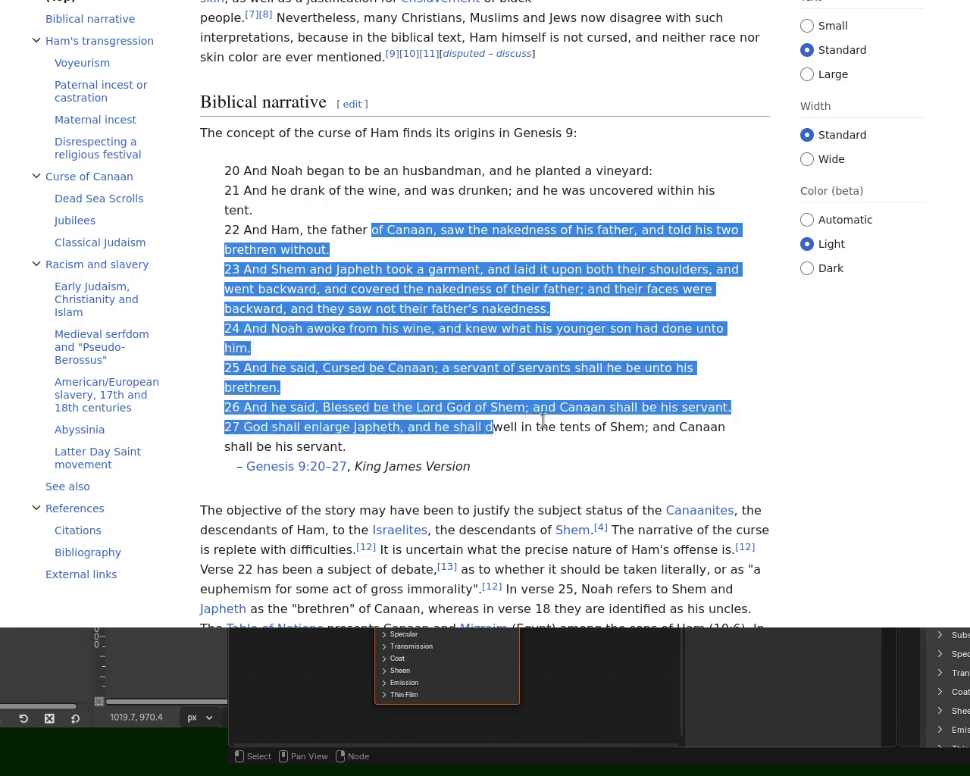
click(562, 407)
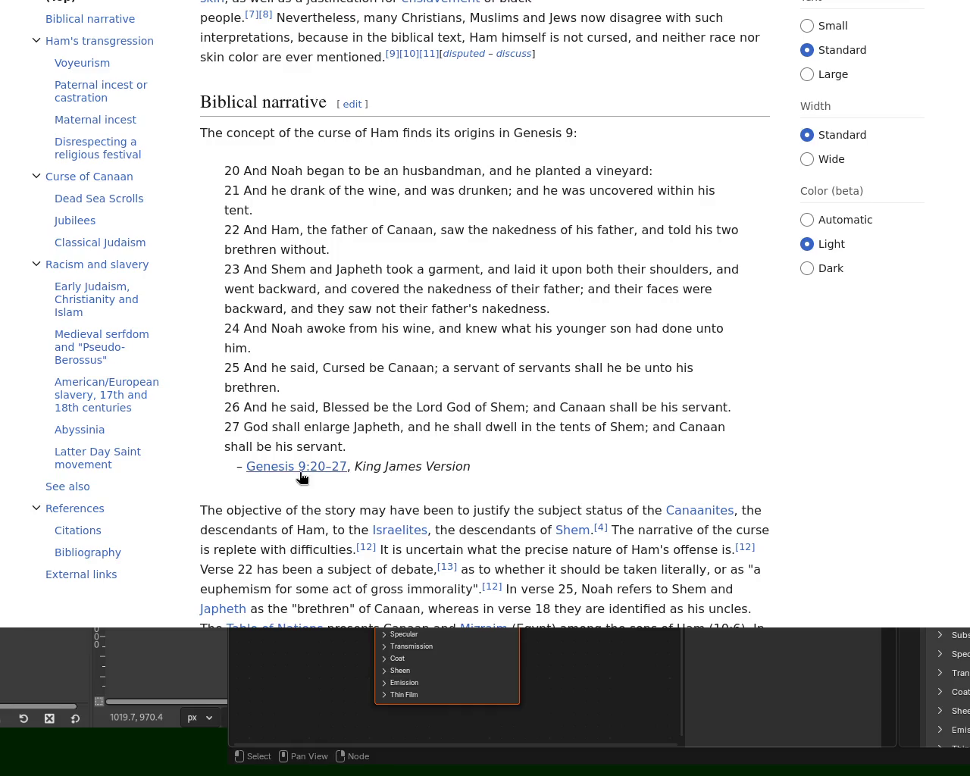
scroll(968, 121, up, 5)
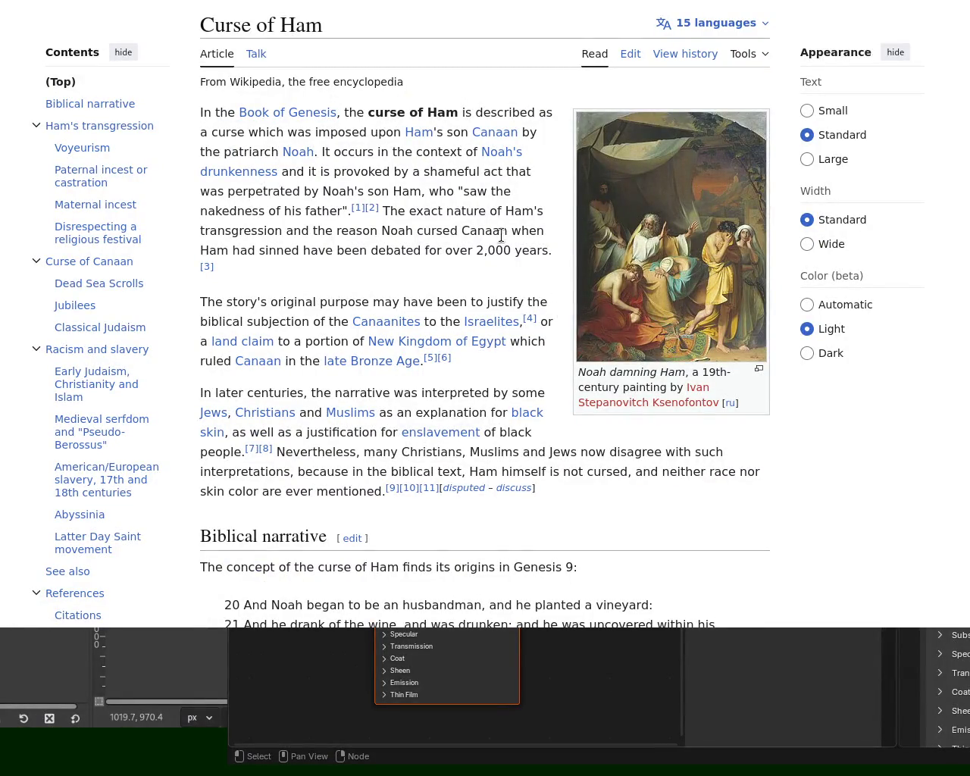
double_click(293, 16)
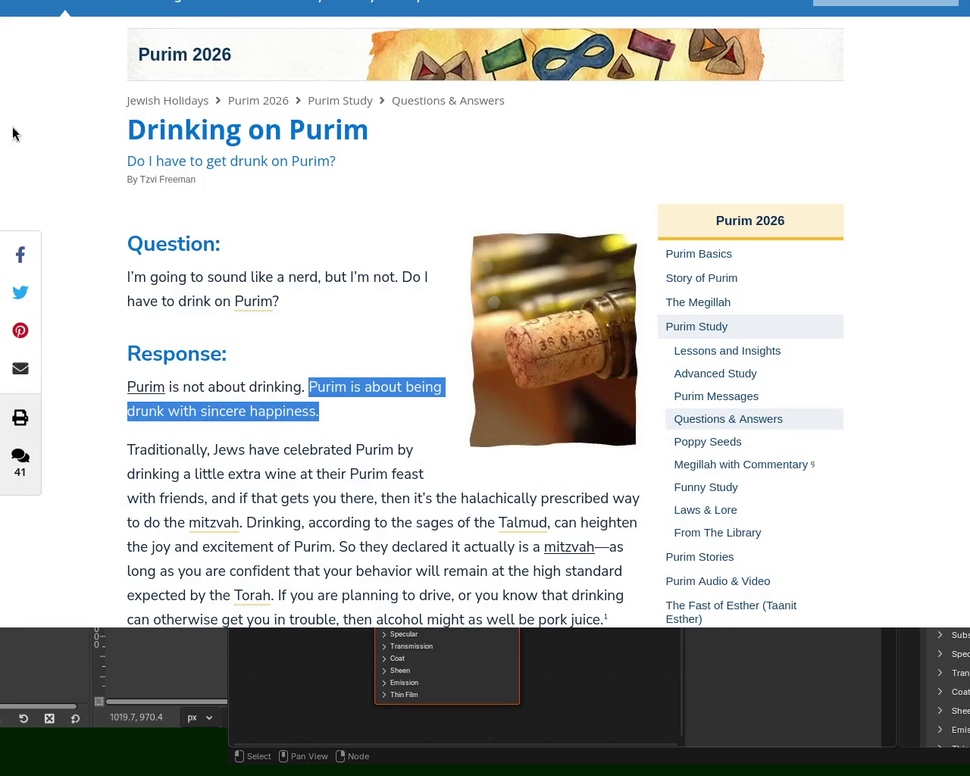
key(alt+Left)
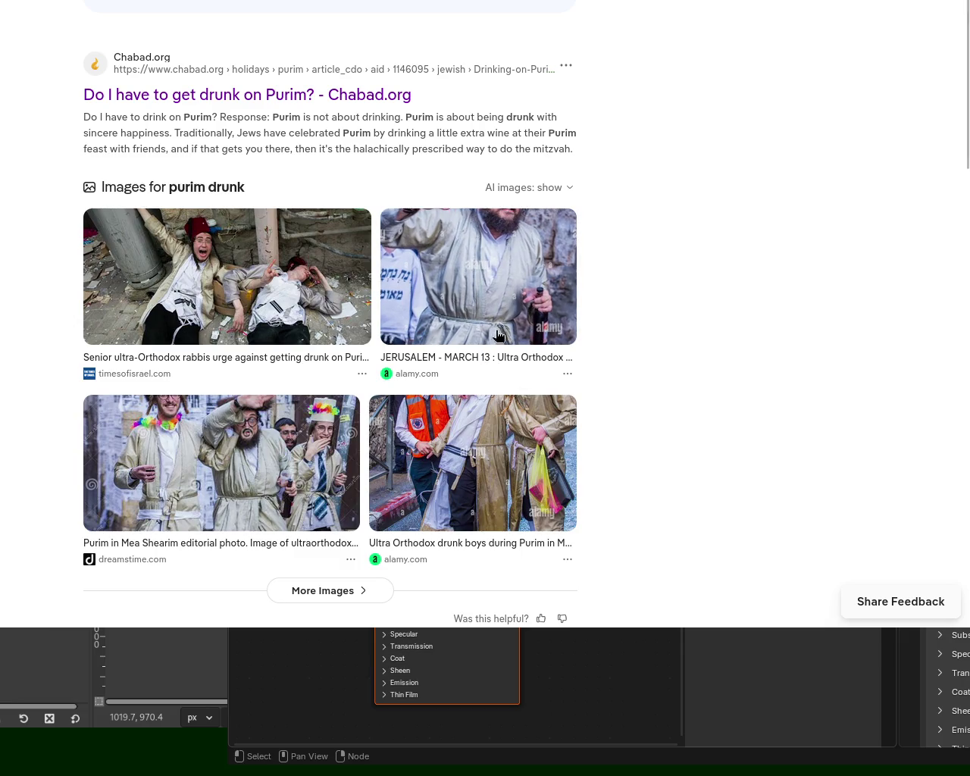
Glance at the Curse of Ham tab, then reopen the Chabad.org Purim article and scroll to its Response.
drag(25, 202, 530, 539)
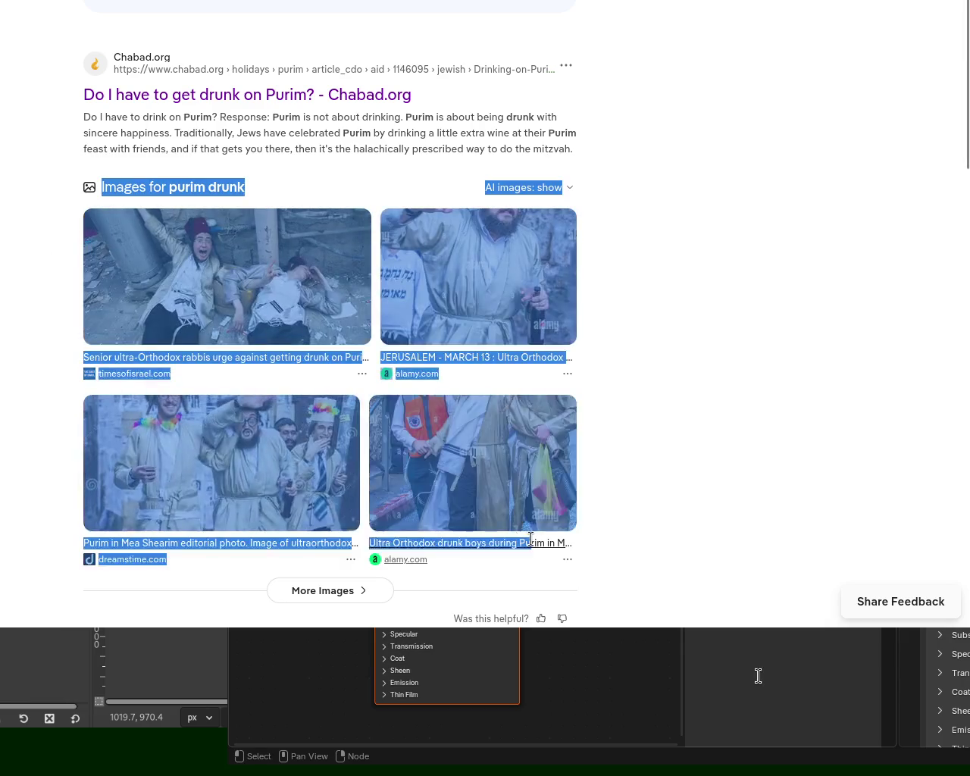
click(614, 524)
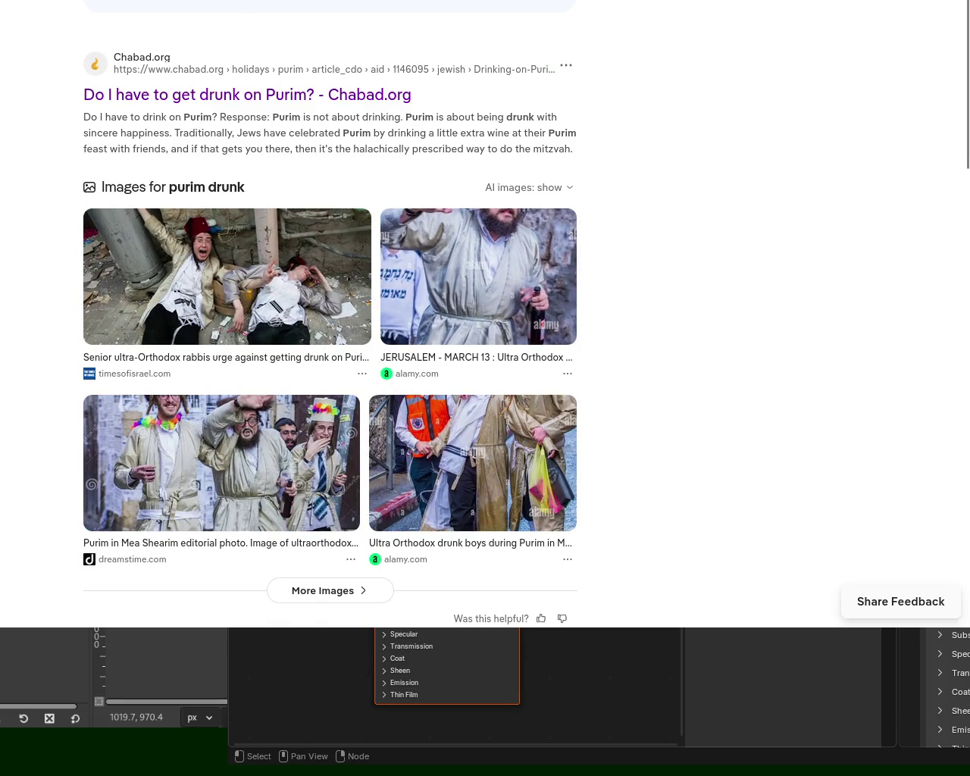
key(ctrl+Tab)
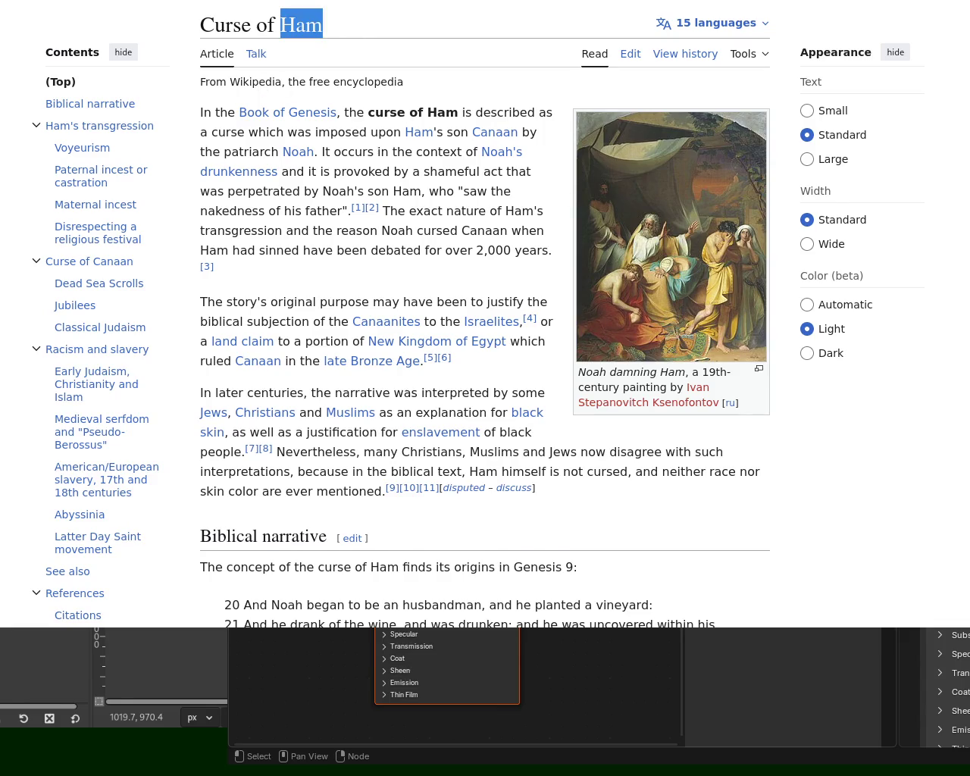
key(ctrl+shift+Tab)
click(216, 97)
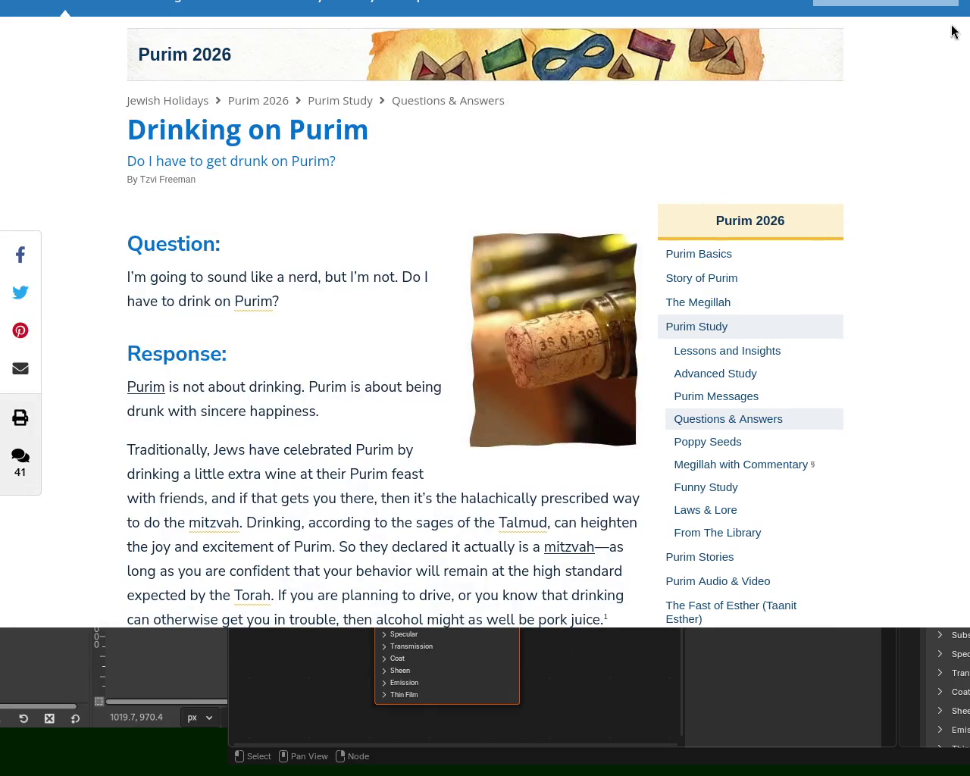
scroll(331, 134, down, 2)
scroll(332, 135, down, 3)
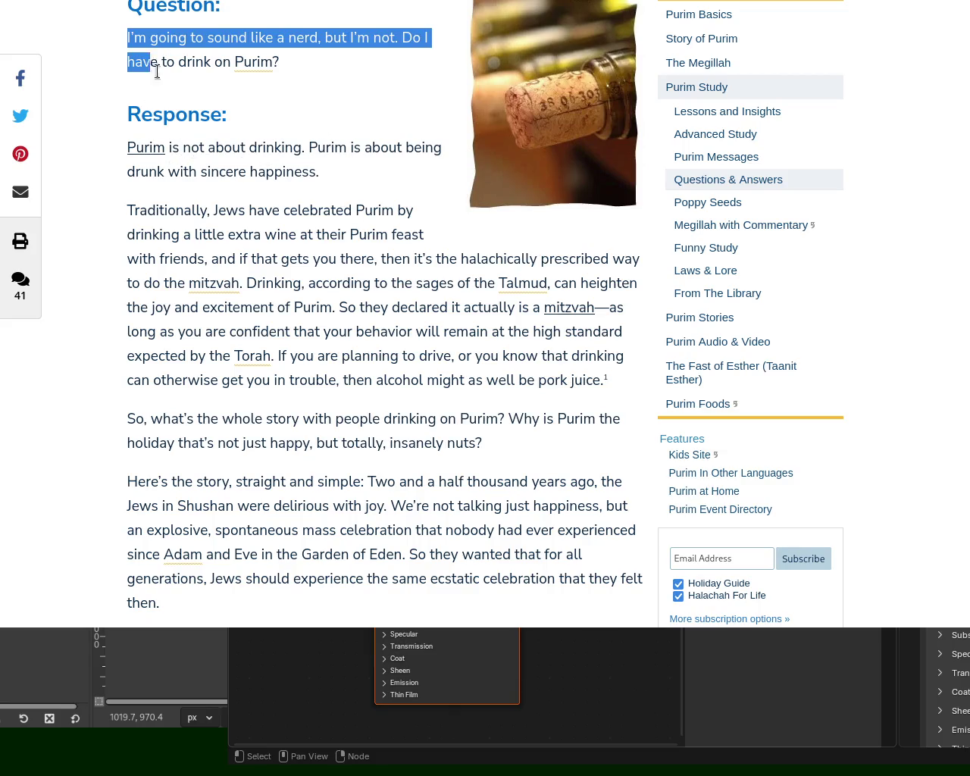
Select the Question and Response passage and switch to the Curse of Ham tab.
drag(130, 33, 418, 190)
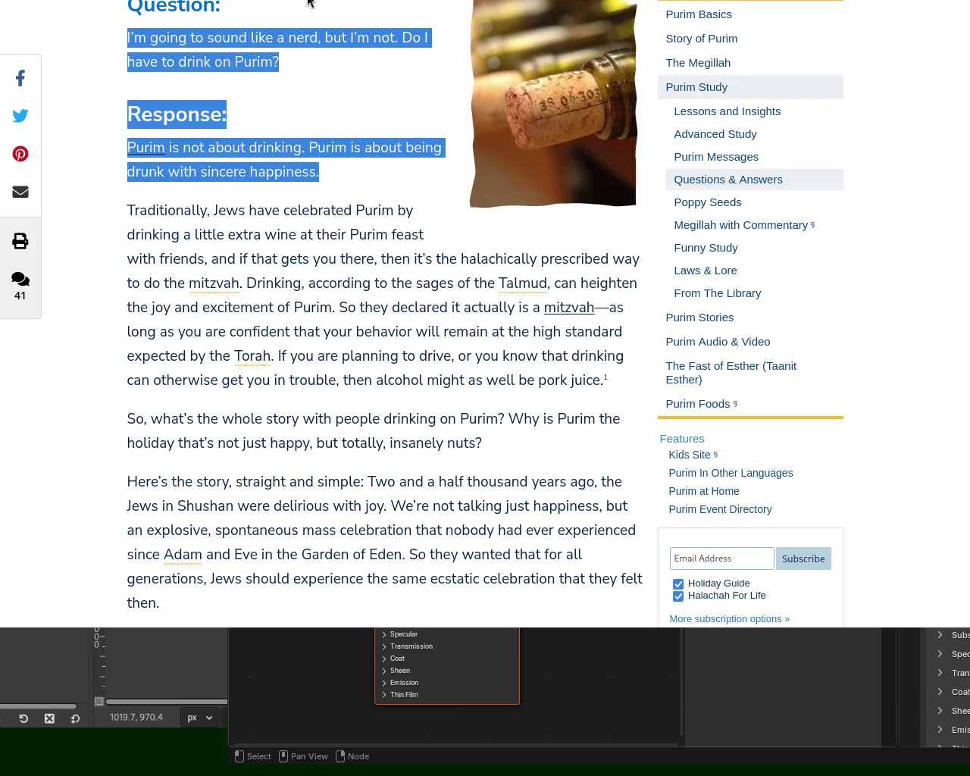
key(ctrl+Tab)
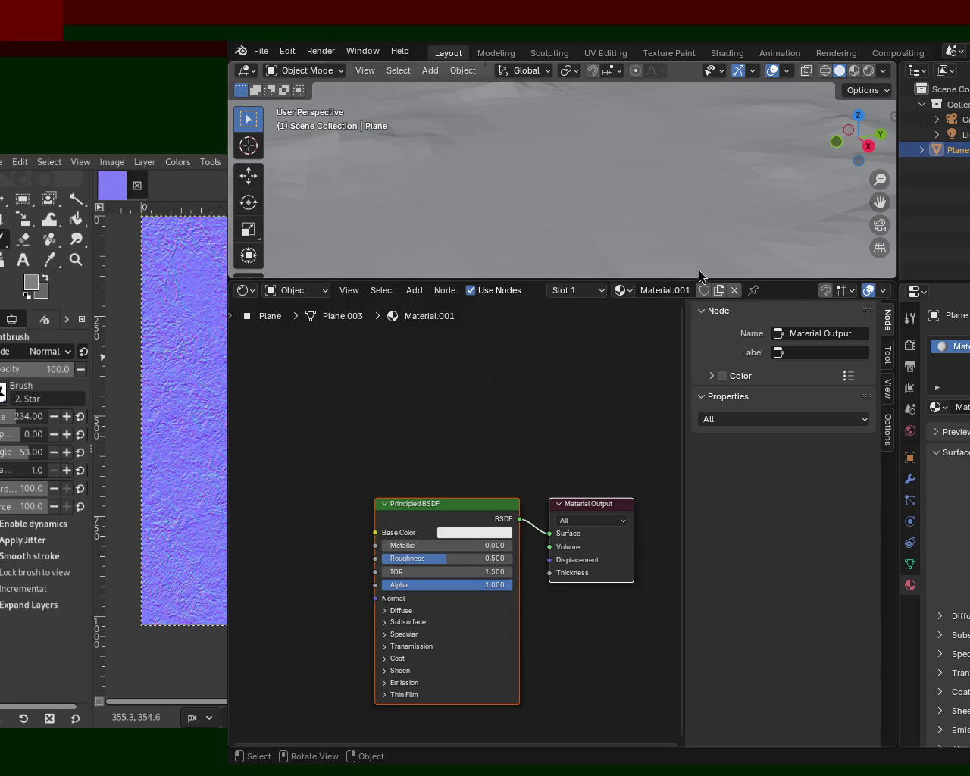
Make the 3D viewport taller than the Shader Editor and orbit in close on the terrain plane.
drag(708, 531, 708, 556)
mouse_move(666, 234)
middle_down()
mouse_move(674, 331)
mouse_move(593, 234)
mouse_move(632, 243)
middle_up()
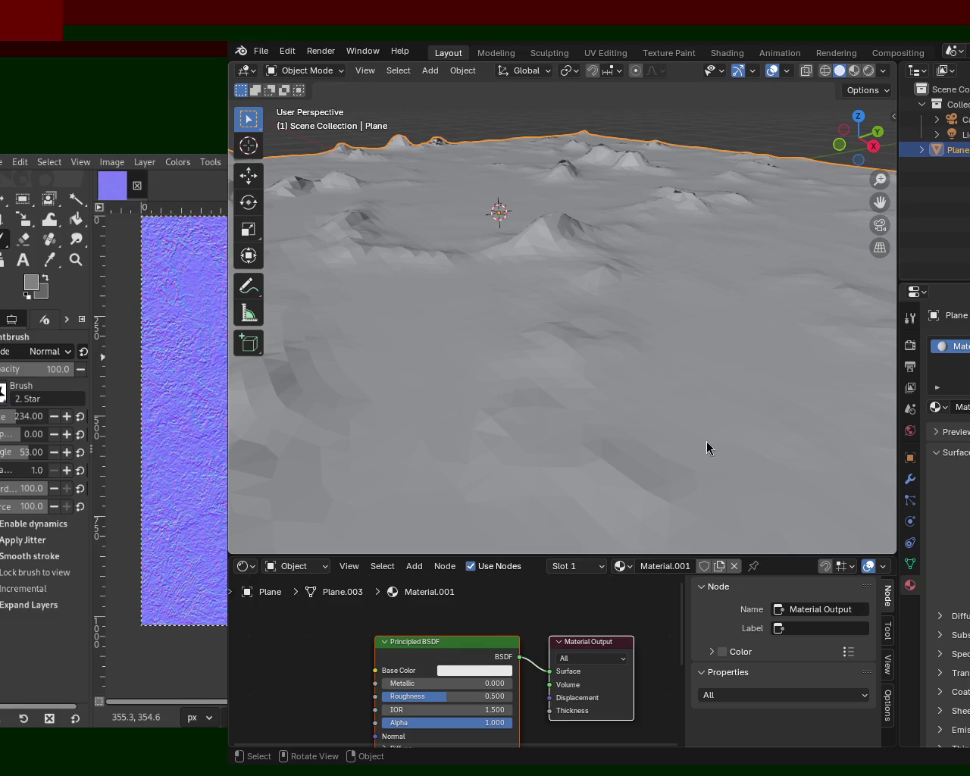
scroll(725, 308, down, 5)
mouse_move(726, 307)
middle_down()
mouse_move(724, 399)
mouse_move(610, 304)
mouse_move(562, 319)
middle_up()
scroll(639, 333, up, 5)
mouse_move(640, 339)
middle_down()
mouse_move(450, 309)
mouse_move(560, 338)
mouse_move(684, 334)
mouse_move(749, 312)
middle_up()
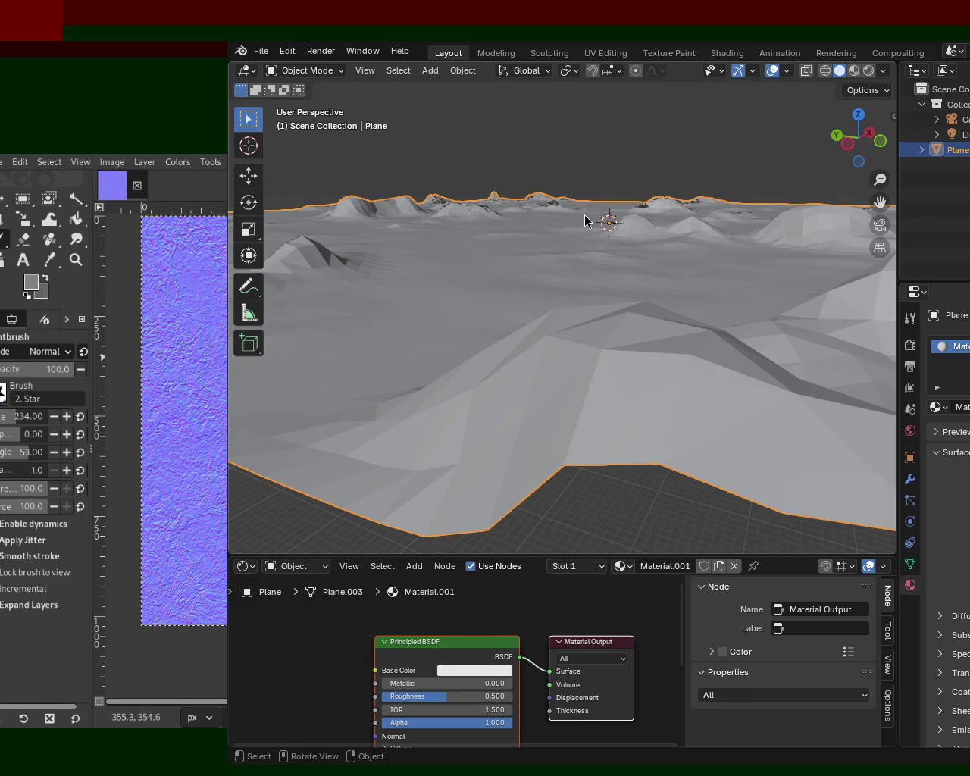
mouse_move(718, 260)
ctrl+middle_down()
mouse_move(719, 303)
mouse_move(492, 296)
mouse_move(482, 306)
mouse_move(678, 235)
mouse_move(631, 239)
ctrl+middle_up()
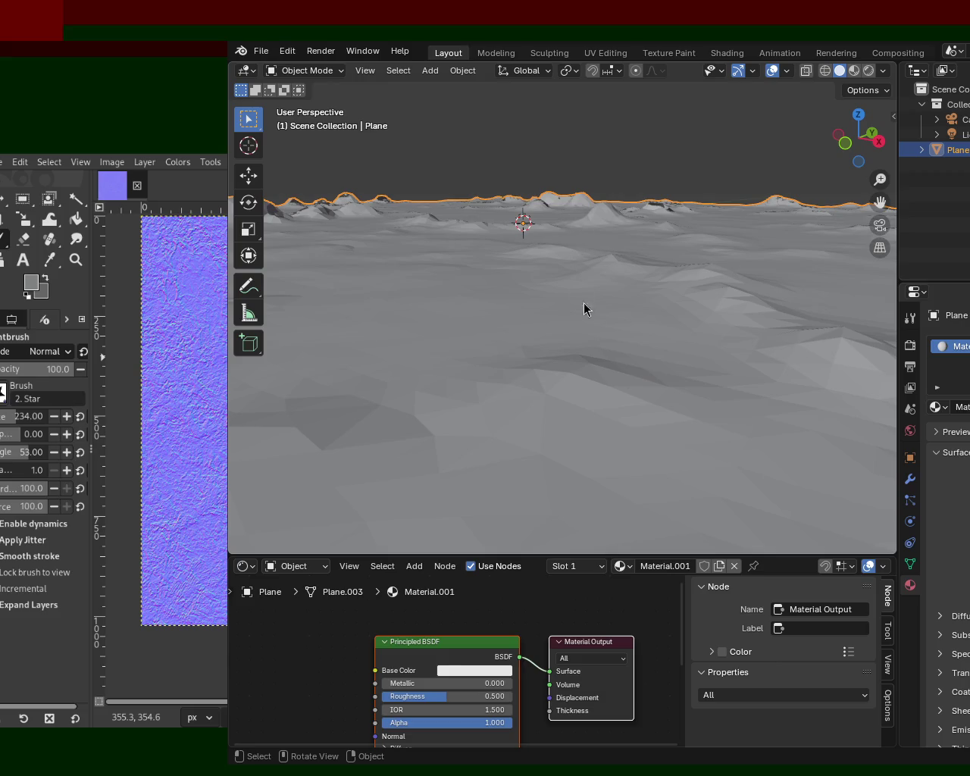
mouse_move(721, 313)
middle_down()
mouse_move(407, 320)
mouse_move(664, 358)
mouse_move(596, 310)
mouse_move(559, 323)
mouse_move(421, 317)
mouse_move(528, 357)
mouse_move(695, 321)
mouse_move(730, 325)
middle_up()
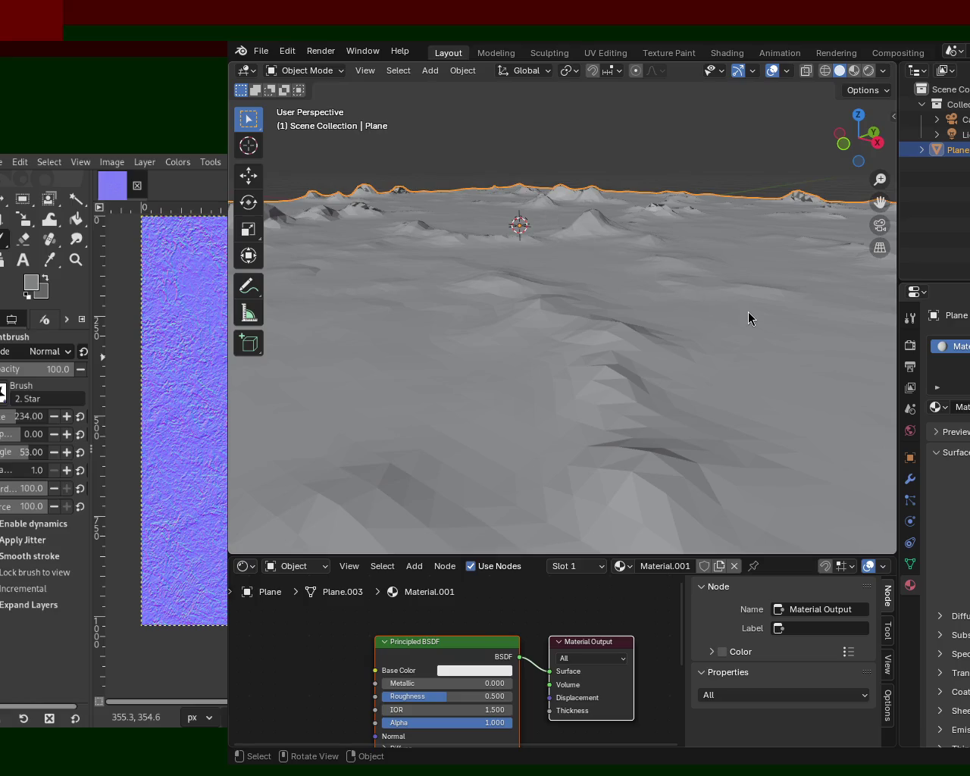
Move the Blender window over GIMP and resize areas to widen the material settings and node graph.
mouse_move(677, 313)
alt+mouse_down()
mouse_move(499, 248)
mouse_move(424, 310)
mouse_move(520, 310)
mouse_move(413, 346)
mouse_move(415, 366)
alt+mouse_up()
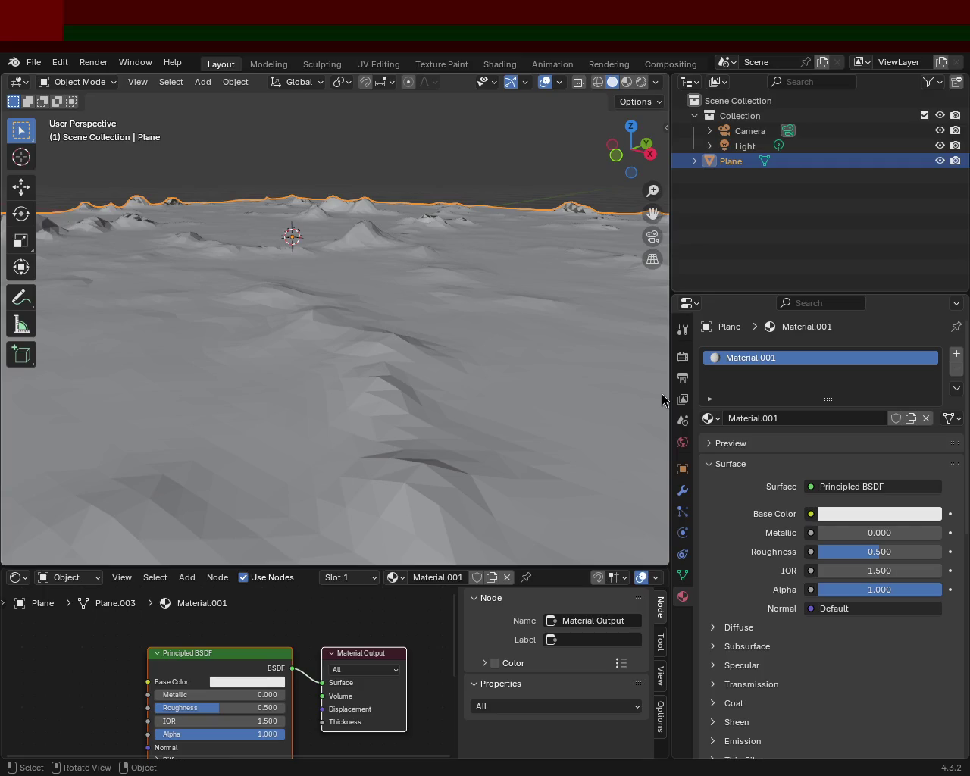
drag(669, 392, 589, 390)
mouse_move(347, 390)
middle_down()
mouse_move(369, 369)
mouse_move(372, 392)
mouse_move(405, 378)
middle_up()
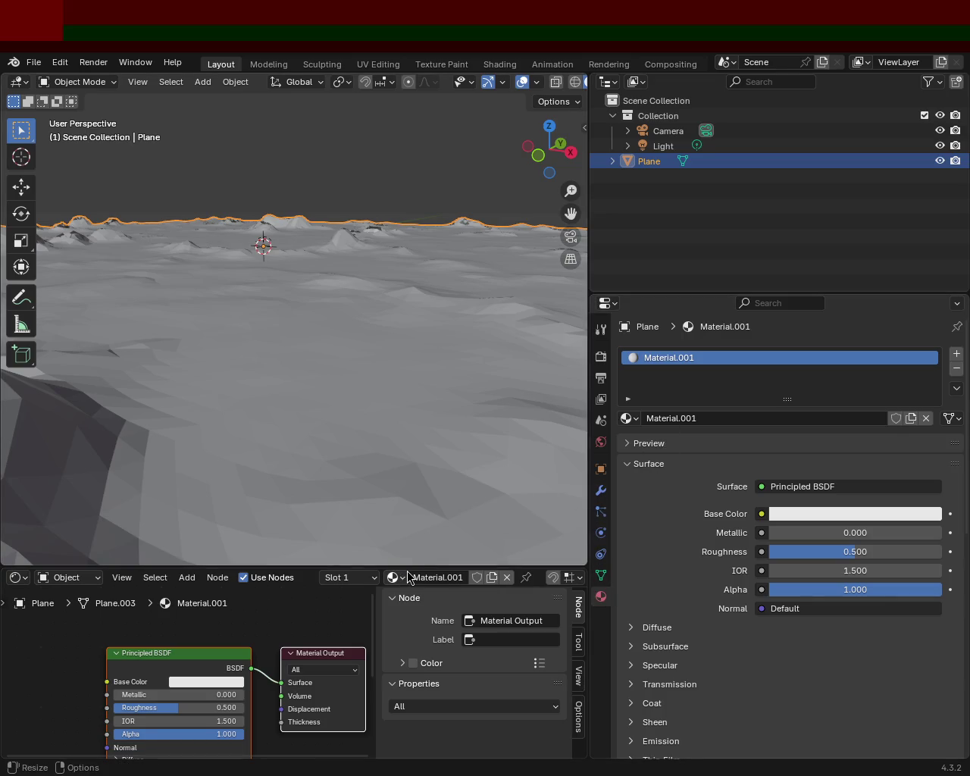
drag(407, 573, 424, 310)
Enlarge the node editor and zoom out on the graph, dismissing the add-node list unused.
mouse_move(223, 429)
middle_down()
mouse_move(336, 411)
mouse_move(145, 440)
mouse_move(260, 501)
mouse_move(205, 447)
middle_up()
scroll(223, 415, up, 2)
key(shift+a)
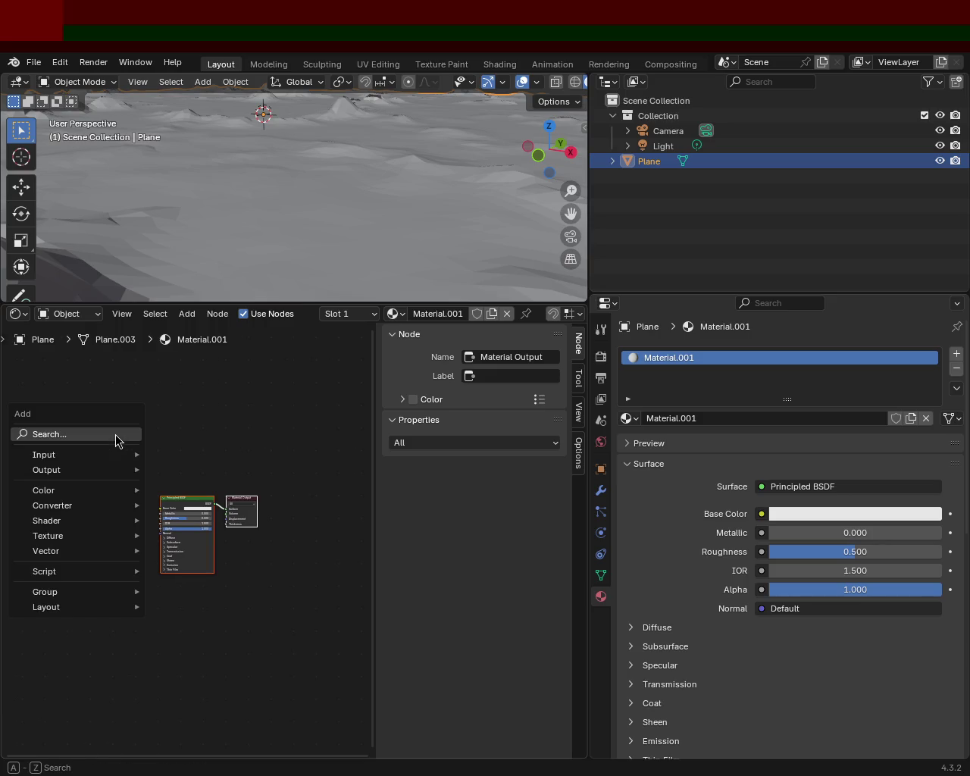
click(260, 435)
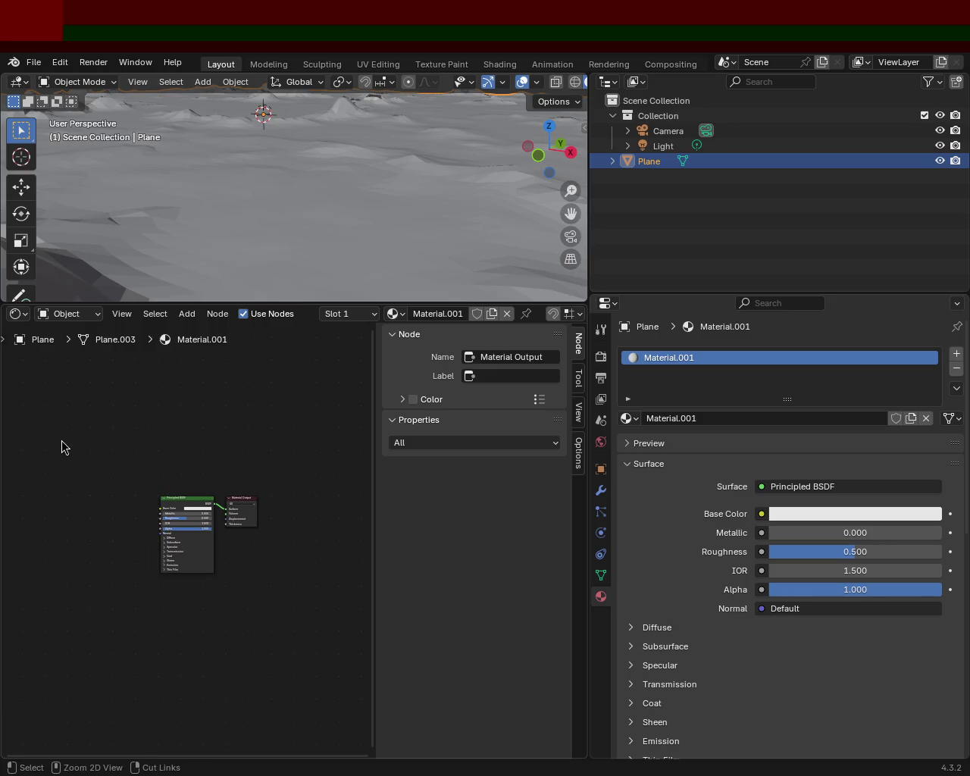
key(shift+a)
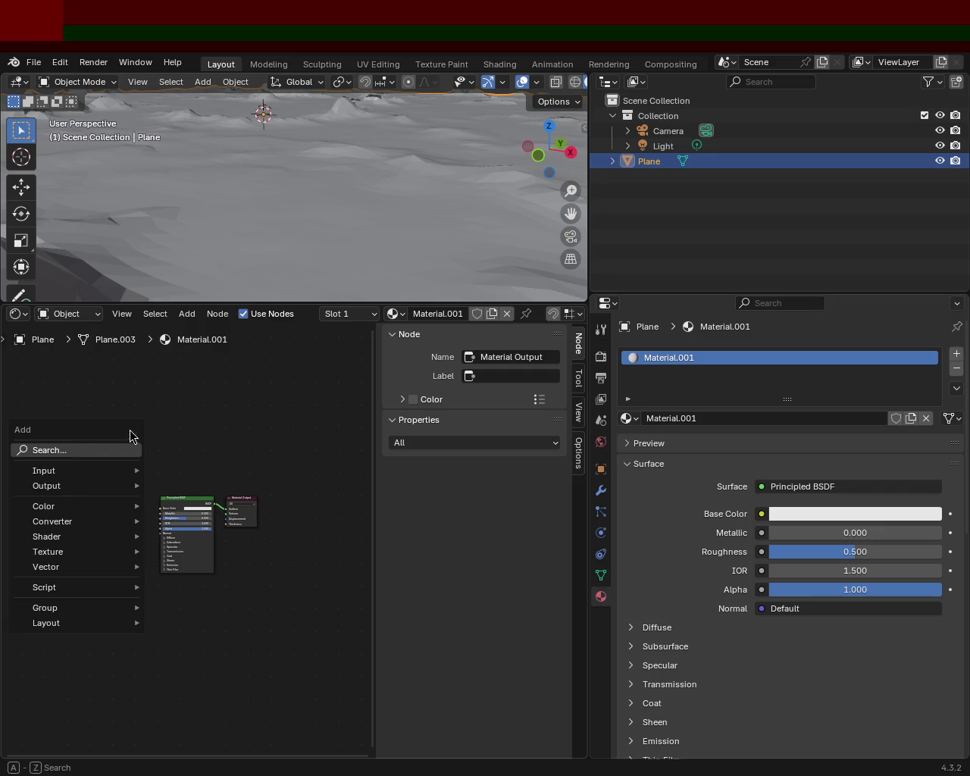
key(Escape)
Save the project as terrain_1.blend without quitting Blender.
key(ctrl+q)
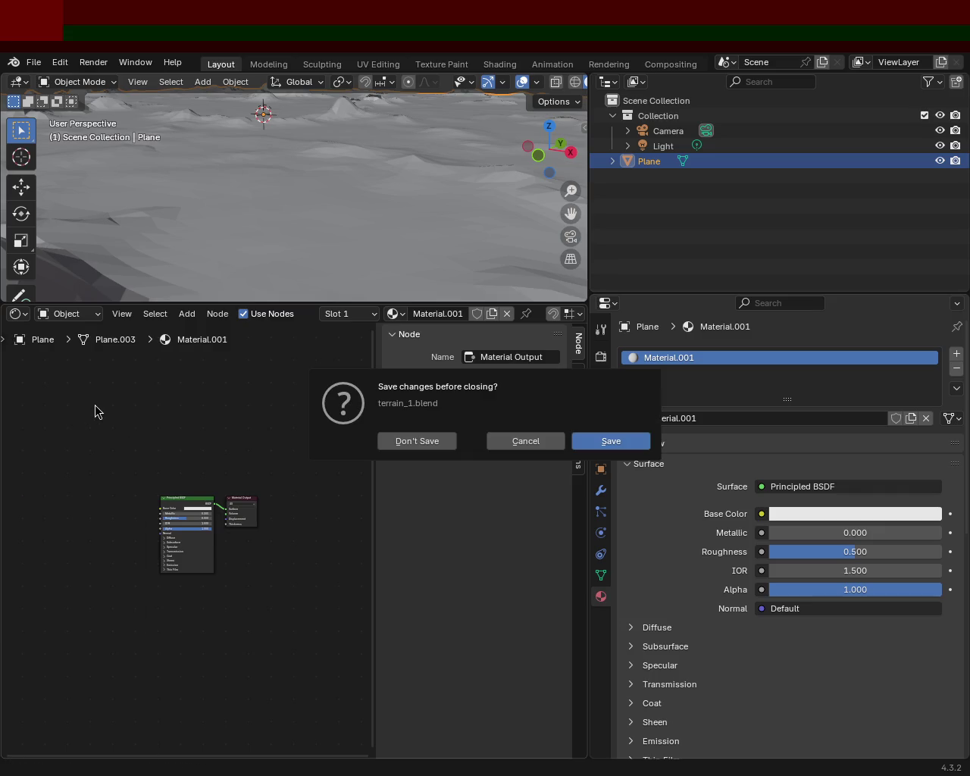
click(525, 441)
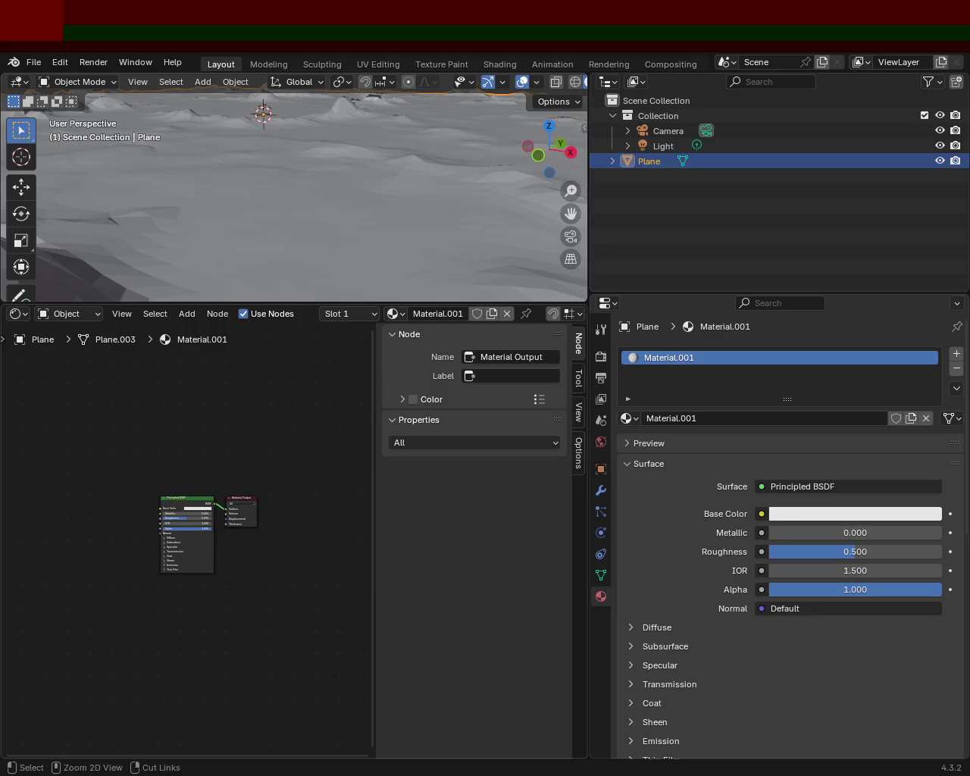
key(ctrl+s)
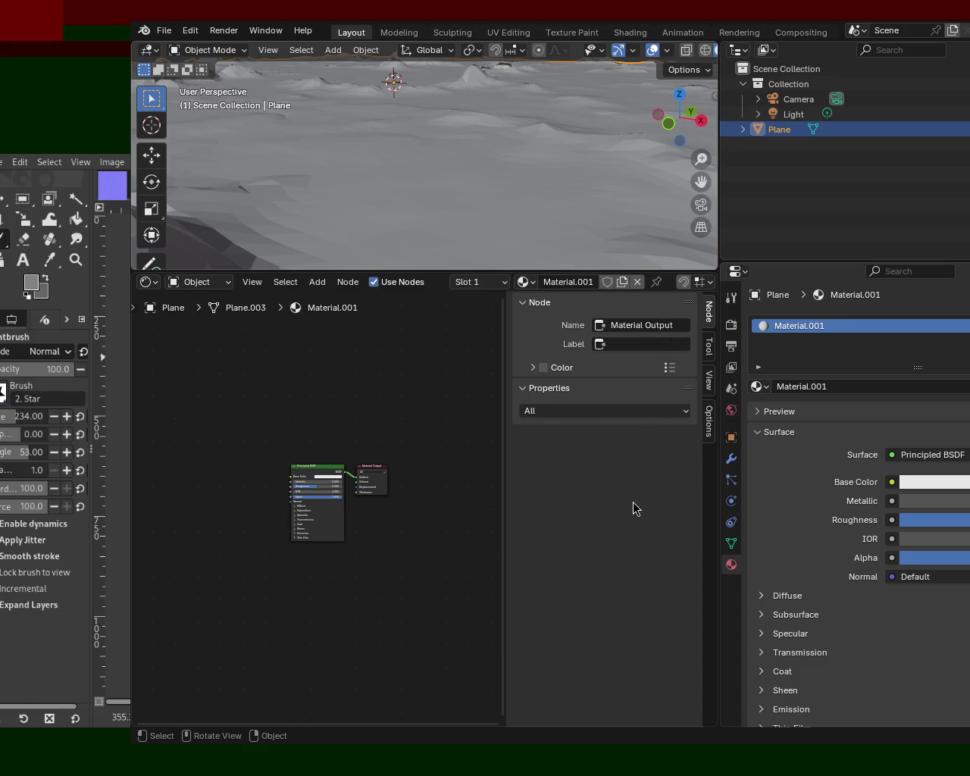
Zoom in on the Principled BSDF and Material Output nodes and center them in the Shader Editor.
ctrl+middle_drag(354, 585, 353, 511)
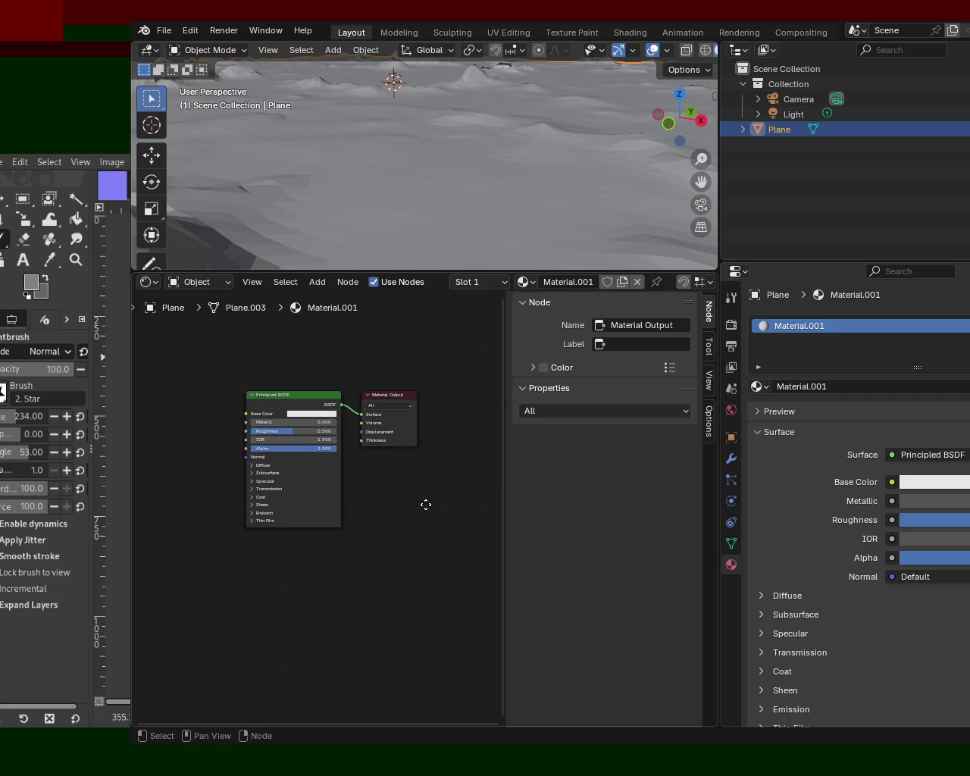
ctrl+middle_drag(452, 547, 393, 506)
middle_drag(360, 554, 390, 570)
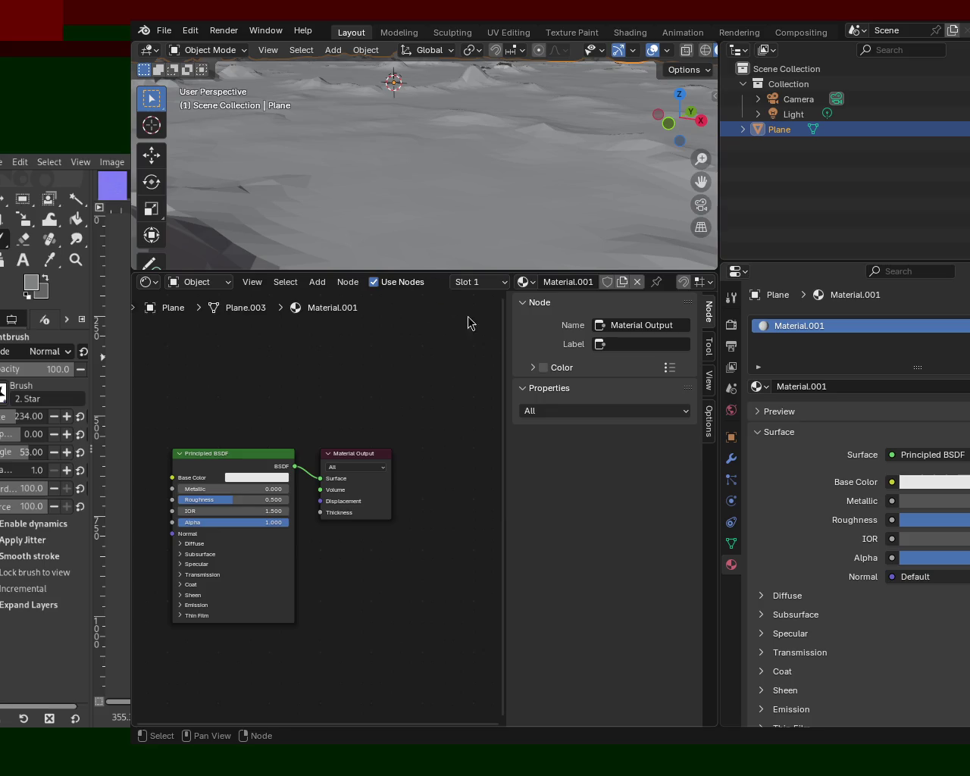
mouse_move(418, 404)
ctrl+middle_down()
mouse_move(381, 587)
mouse_move(411, 524)
ctrl+middle_up()
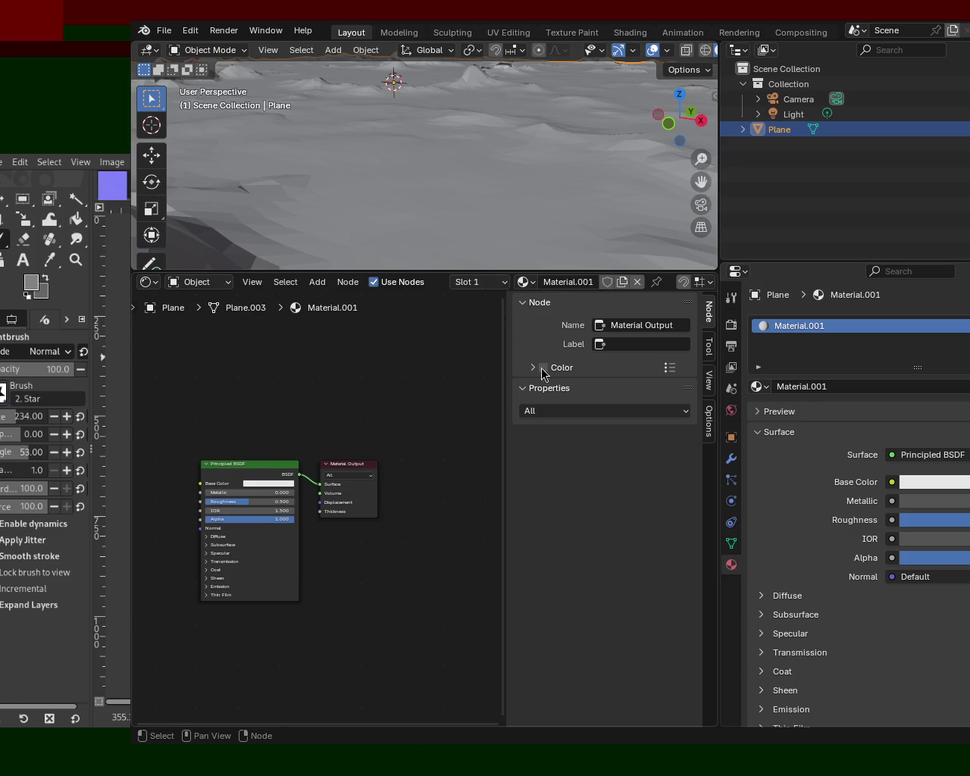
mouse_move(394, 398)
middle_down()
mouse_move(402, 366)
mouse_move(357, 366)
middle_up()
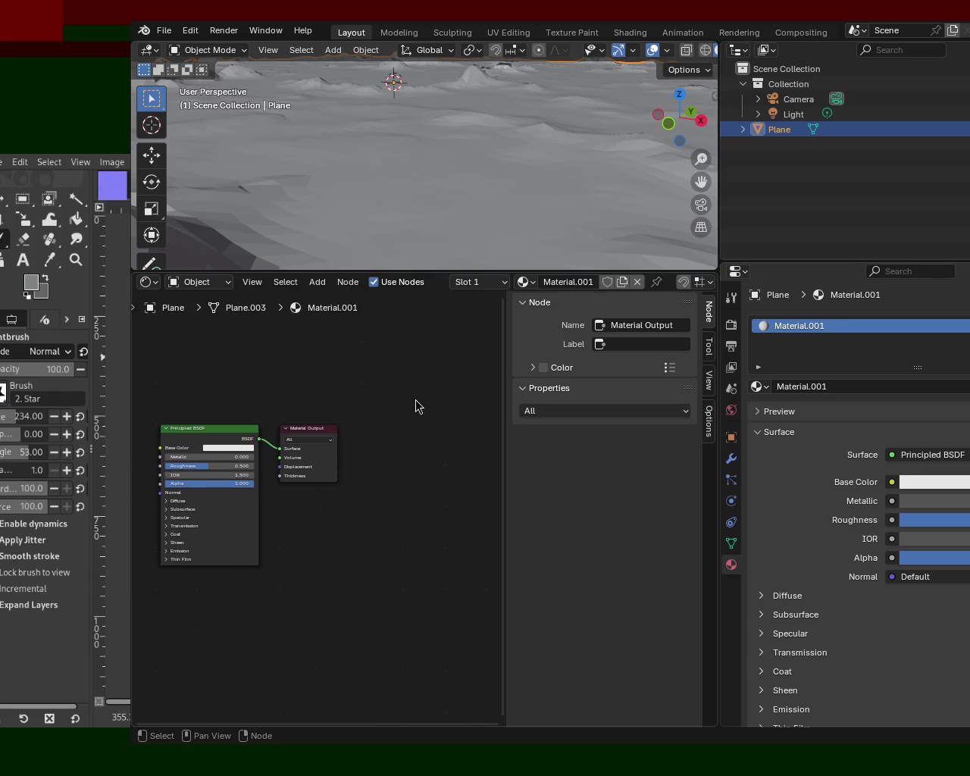
key(Home)
Add an Image Texture node, copy it into six total, and wire the top one's Color to Base Color.
key(shift+a)
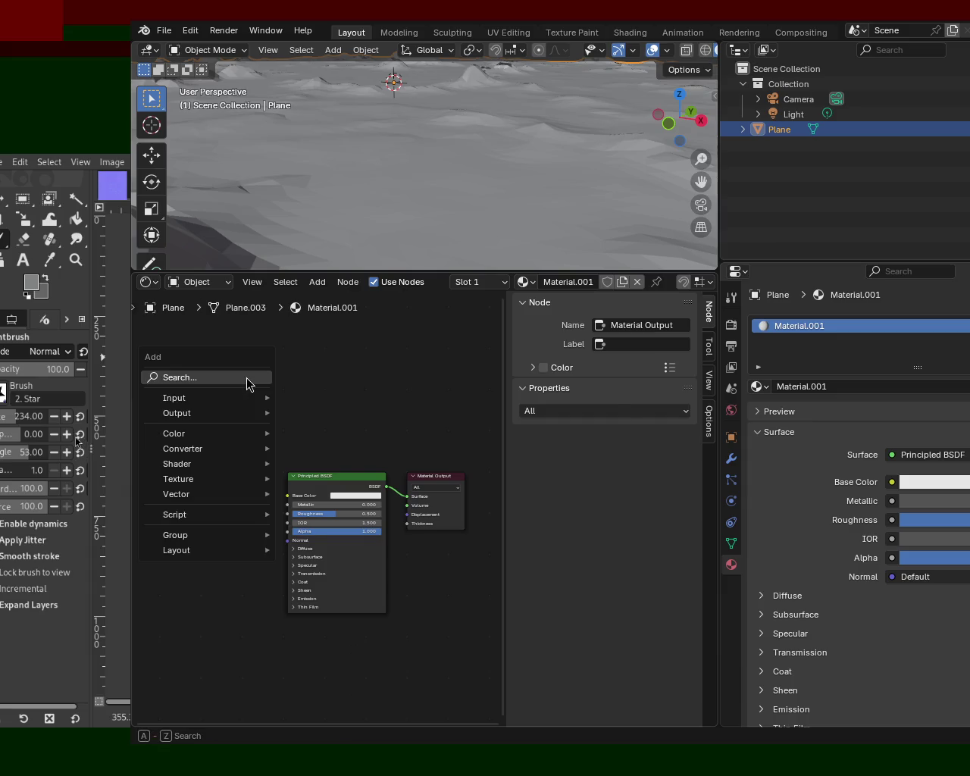
click(245, 379)
text(image)
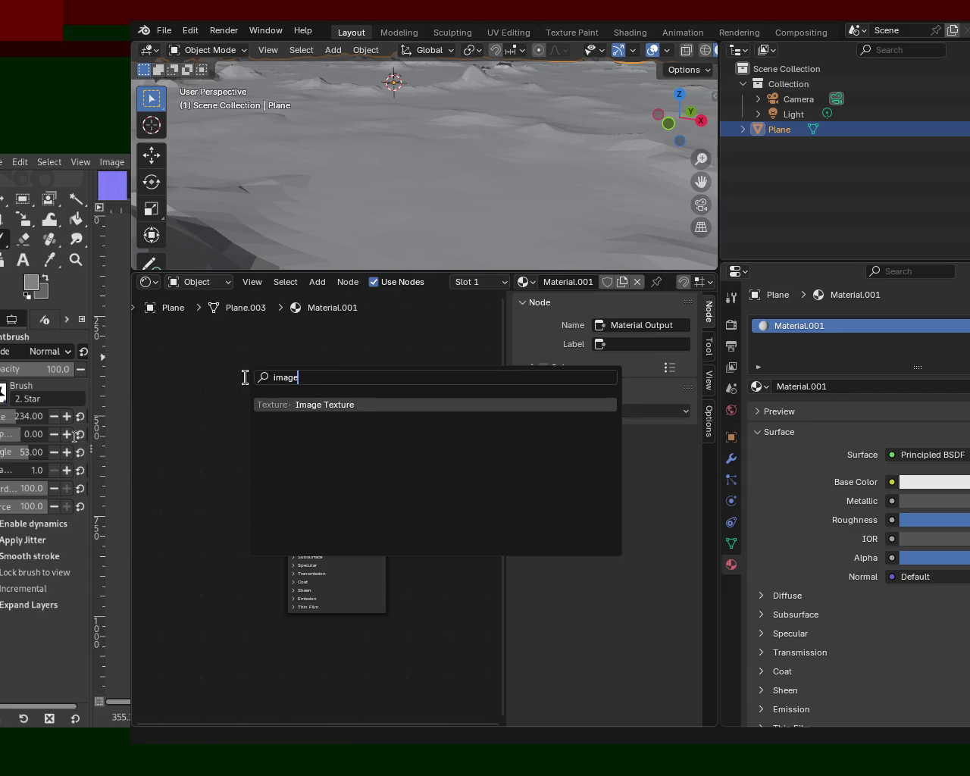
click(313, 403)
click(252, 366)
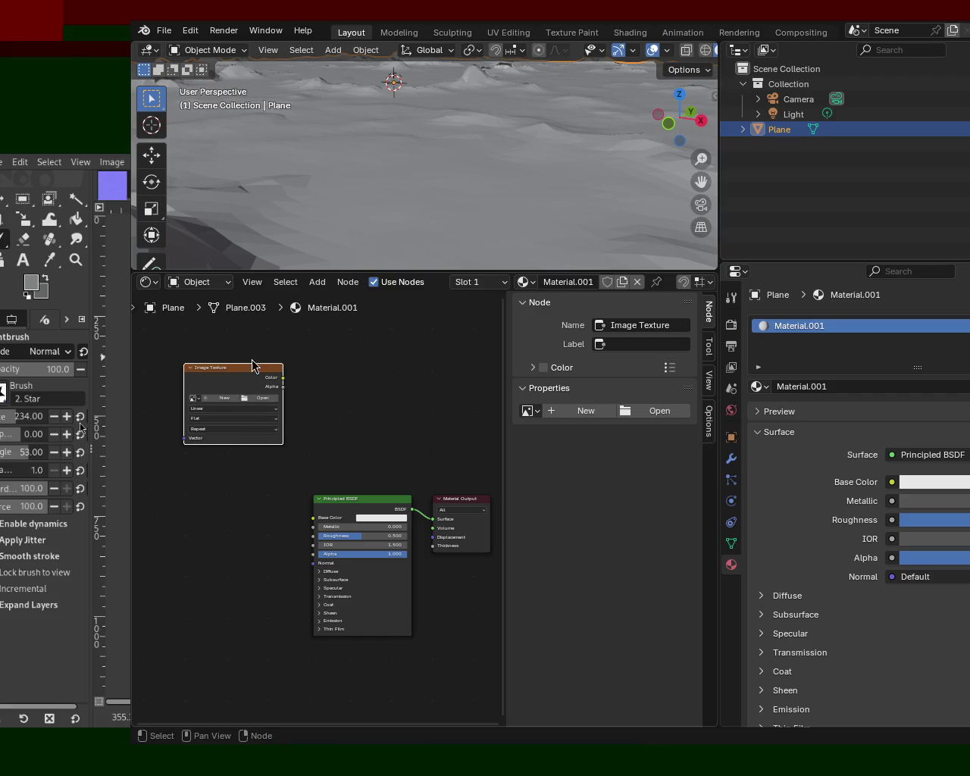
key(ctrl+c)
key(ctrl+v)
key(ctrl+v)
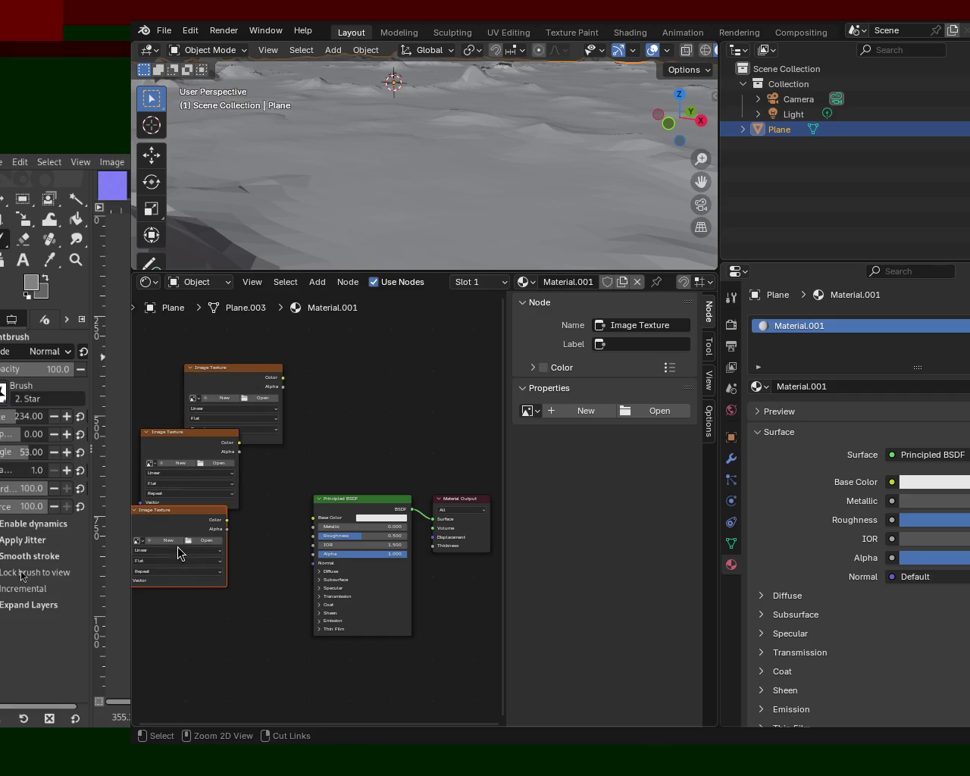
key(ctrl+v)
key(ctrl+v)
key(ctrl+v)
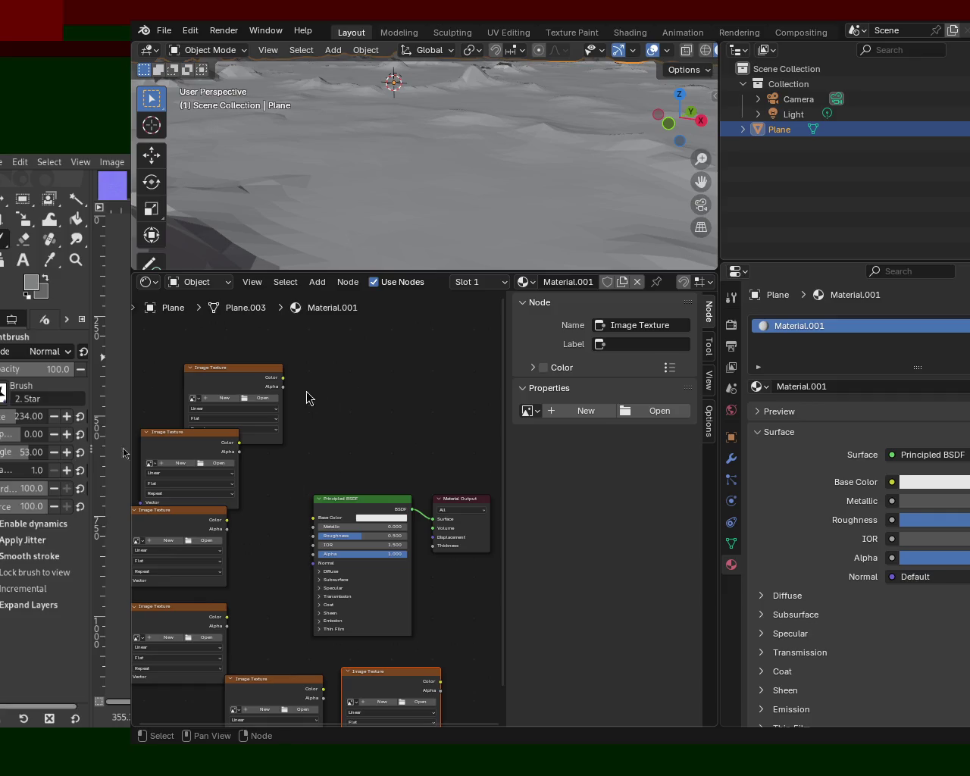
mouse_move(282, 377)
mouse_down()
mouse_move(313, 517)
mouse_move(345, 469)
mouse_move(350, 391)
mouse_up()
drag(263, 404, 267, 387)
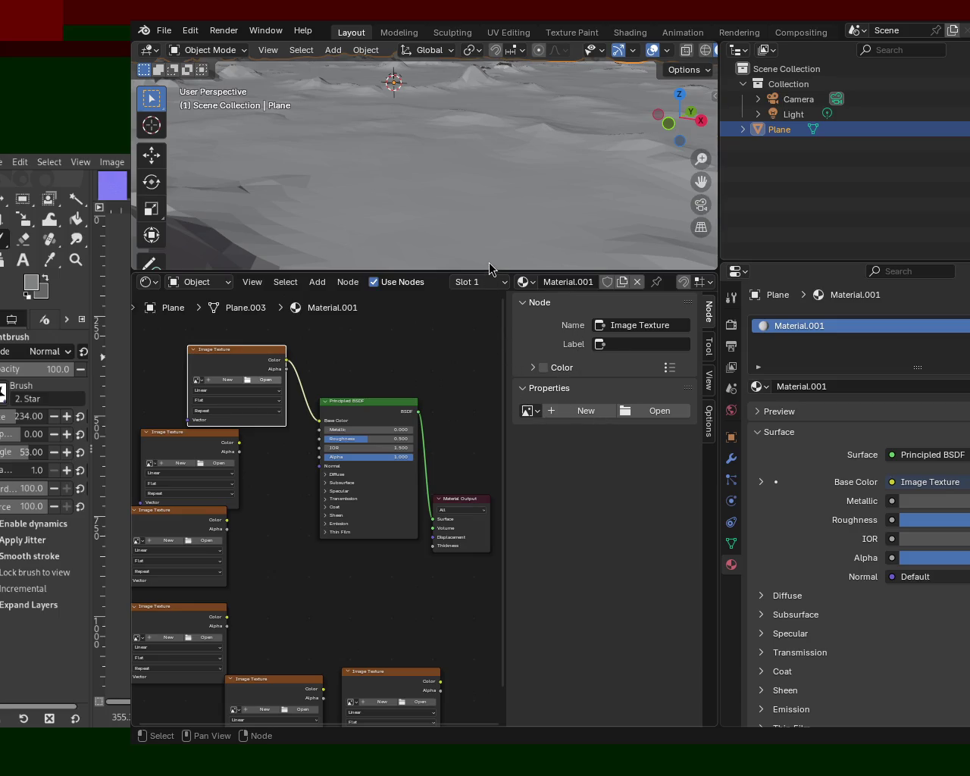
Arrange base.png and the empty texture nodes beside the shader, linking one empty texture's Color to Normal.
drag(275, 361, 243, 311)
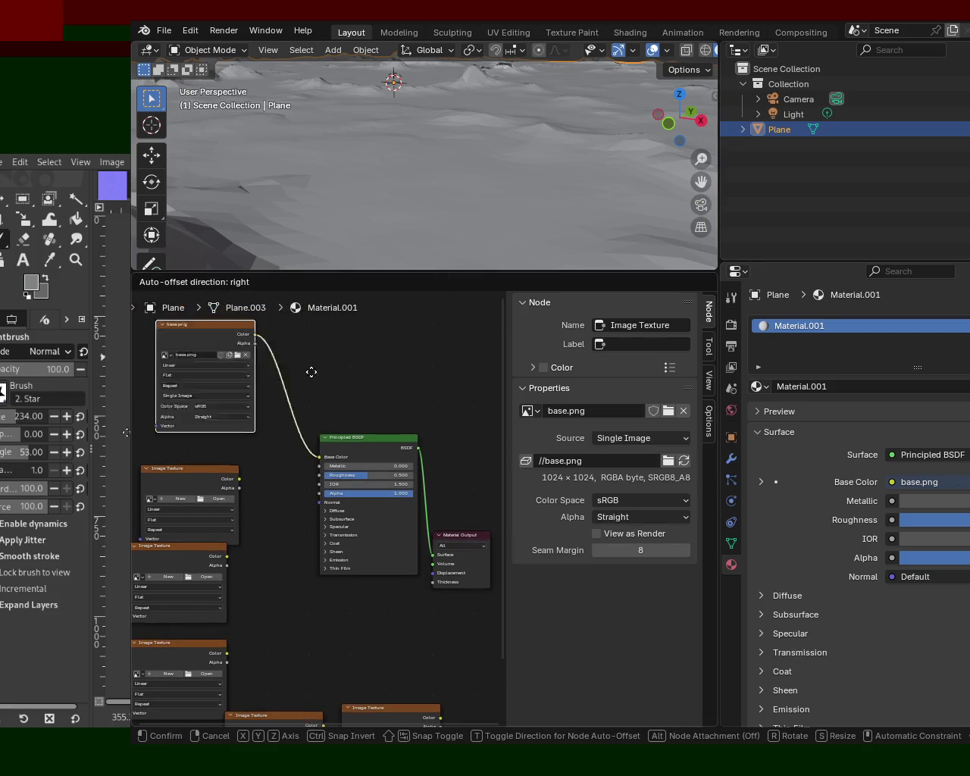
mouse_move(231, 519)
mouse_down()
mouse_move(256, 447)
mouse_move(318, 492)
mouse_up()
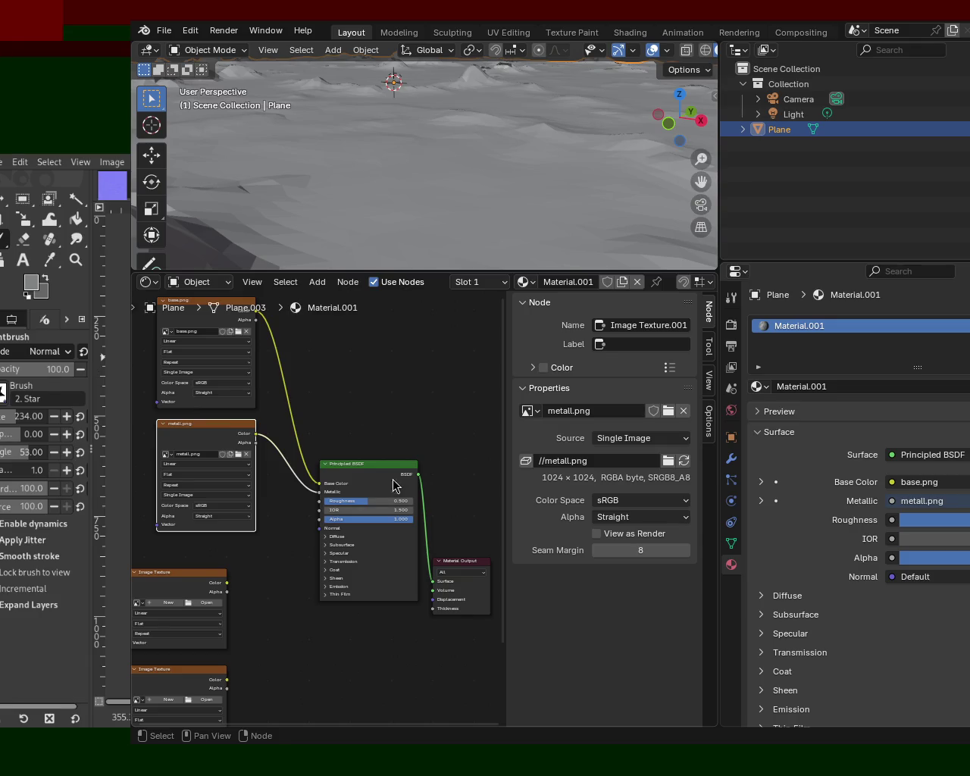
mouse_move(189, 573)
mouse_down()
mouse_move(307, 517)
mouse_move(317, 502)
mouse_up()
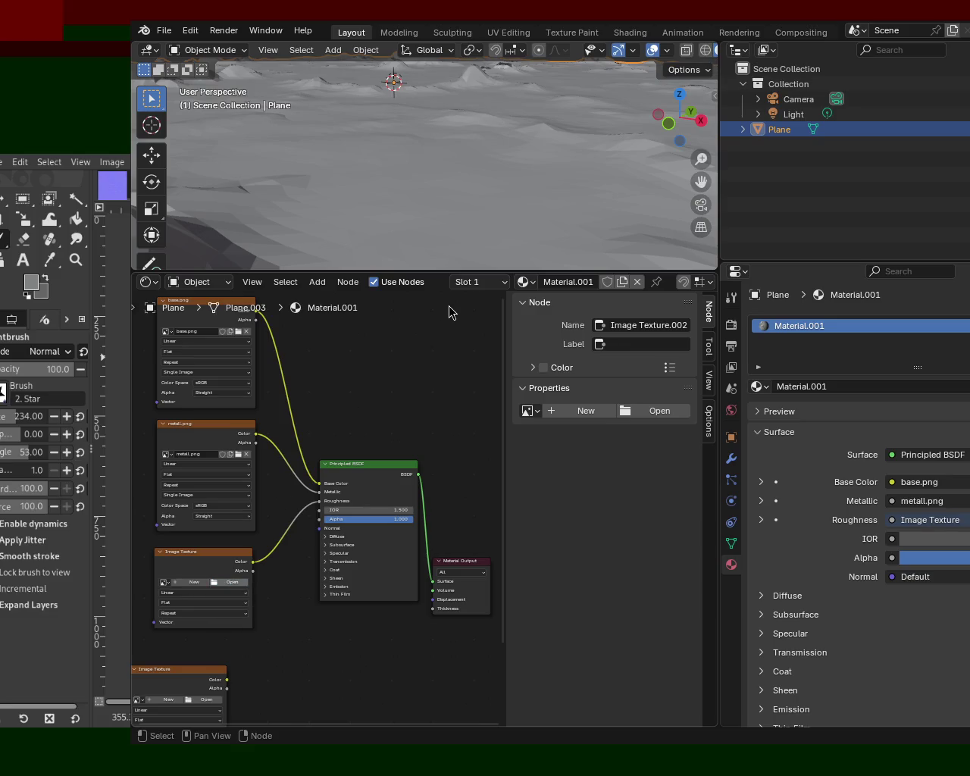
middle_drag(275, 634, 293, 463)
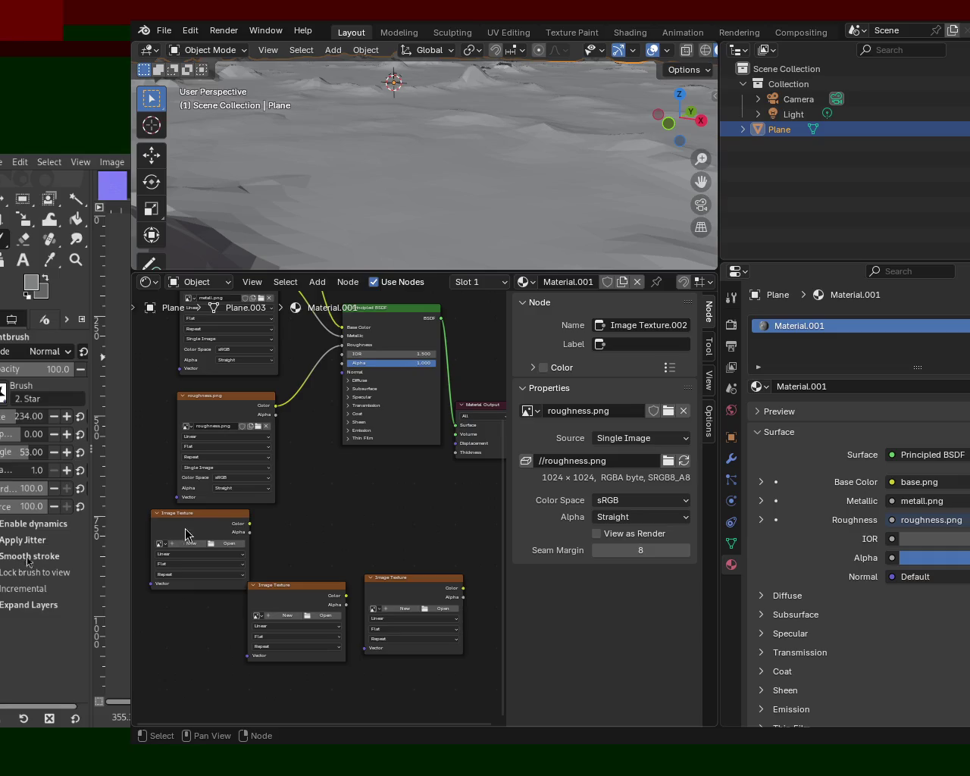
drag(182, 536, 208, 540)
mouse_move(277, 527)
mouse_down()
mouse_move(319, 395)
mouse_move(335, 377)
mouse_move(334, 388)
mouse_up()
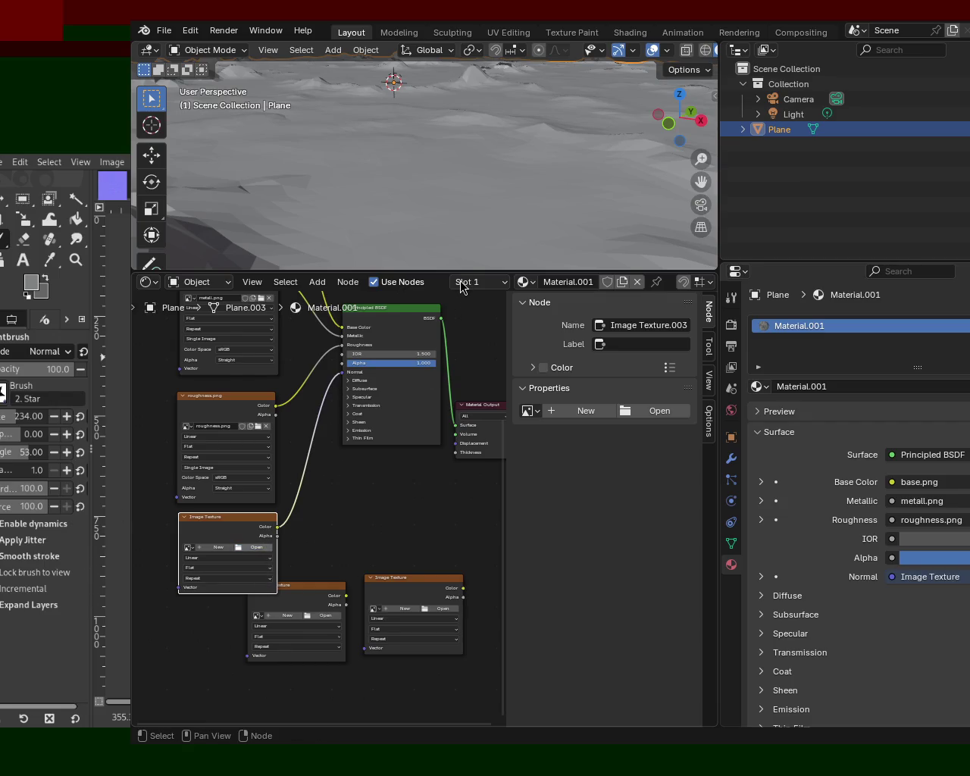
Expand the Principled BSDF's Specular section and link specular.png's Color to IOR Level.
drag(323, 588, 276, 629)
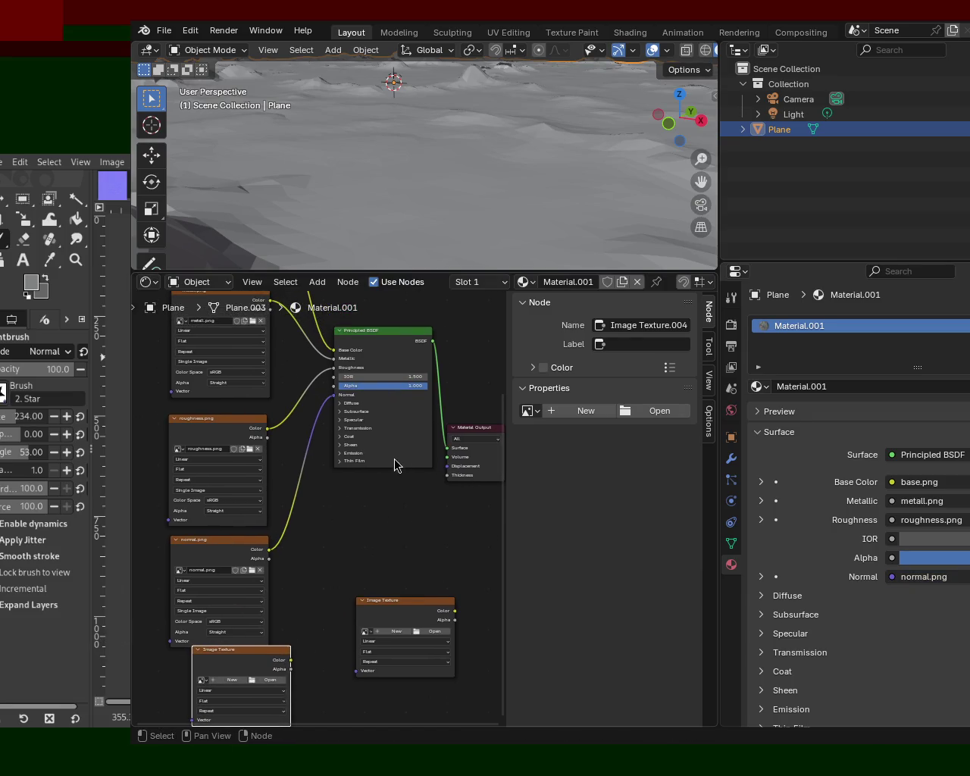
scroll(396, 458, up, 2)
middle_drag(343, 504, 370, 449)
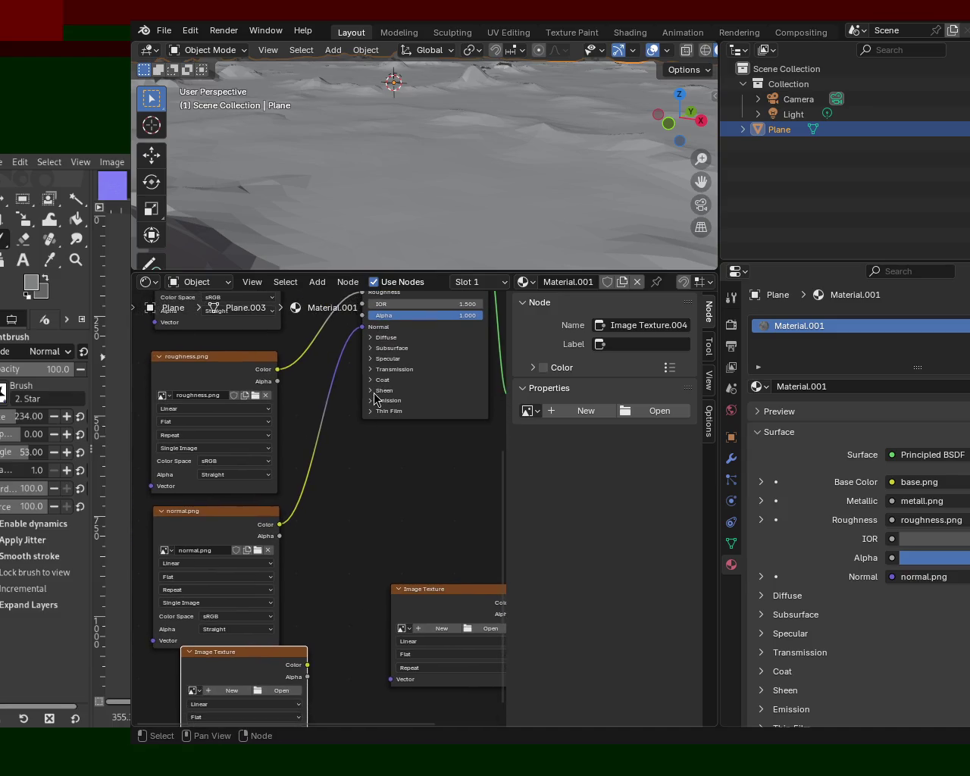
click(385, 359)
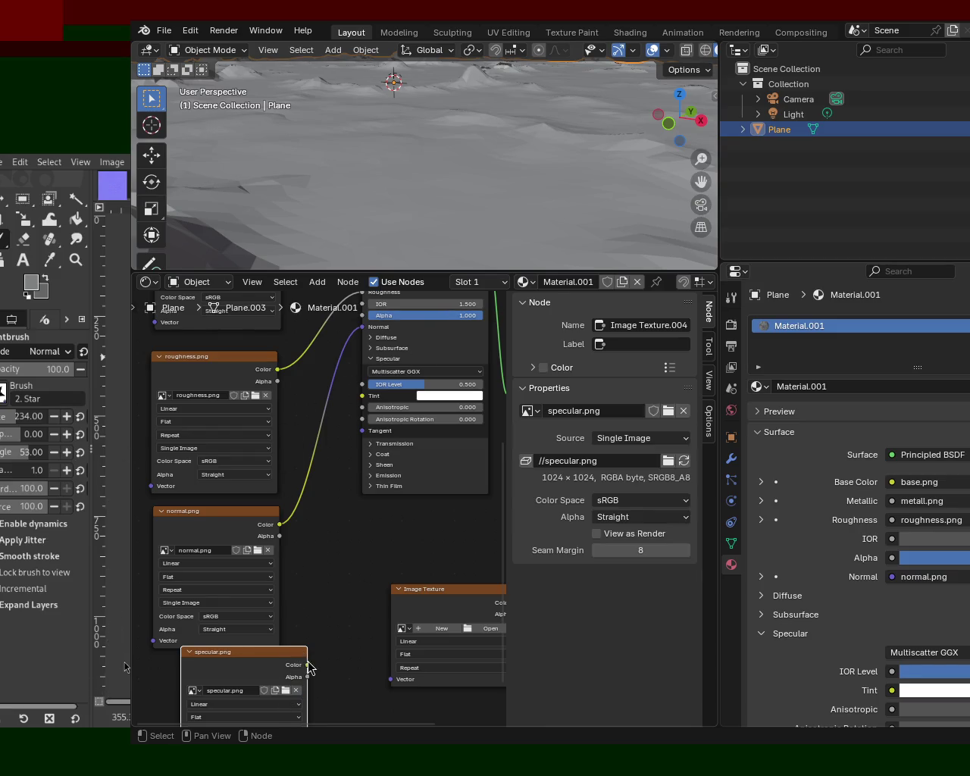
mouse_move(306, 664)
mouse_down()
mouse_move(334, 482)
mouse_move(365, 385)
mouse_up()
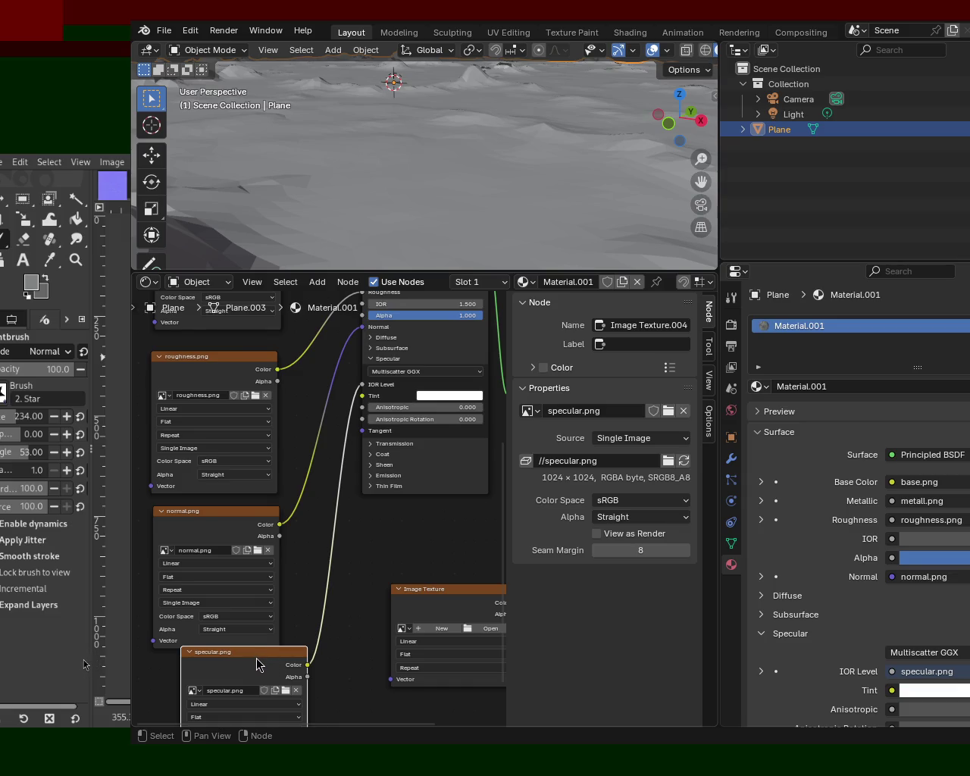
Rearrange the specular.png, Material Output and spare texture nodes so all textures are visible.
drag(258, 665, 223, 678)
scroll(402, 583, down, 2)
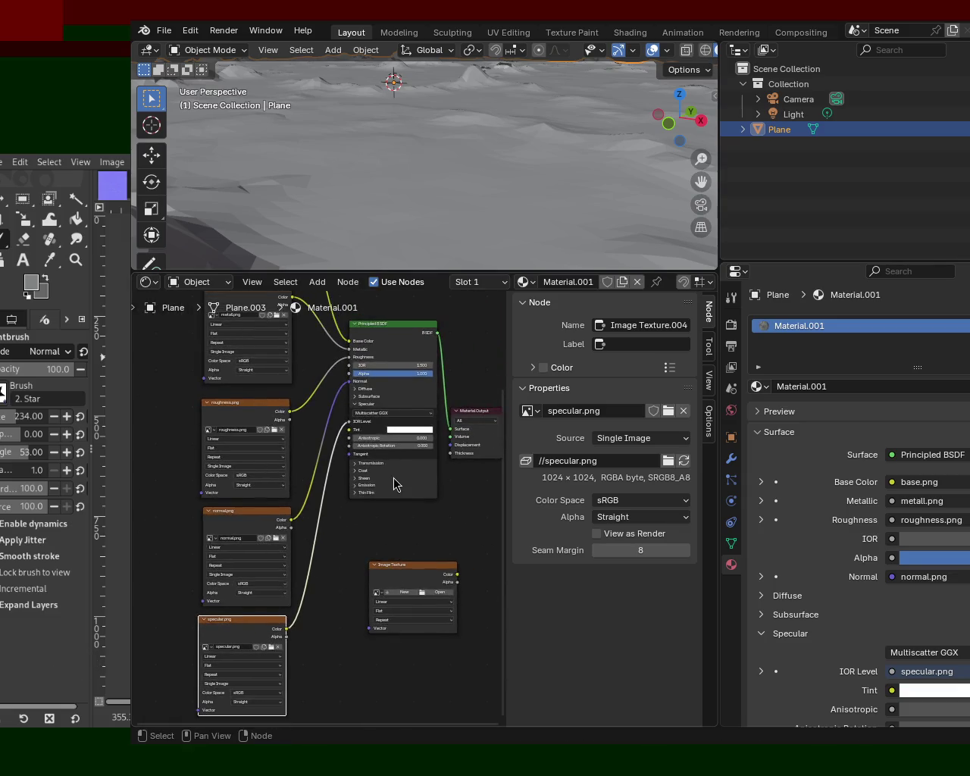
middle_drag(394, 487, 341, 557)
drag(403, 519, 436, 462)
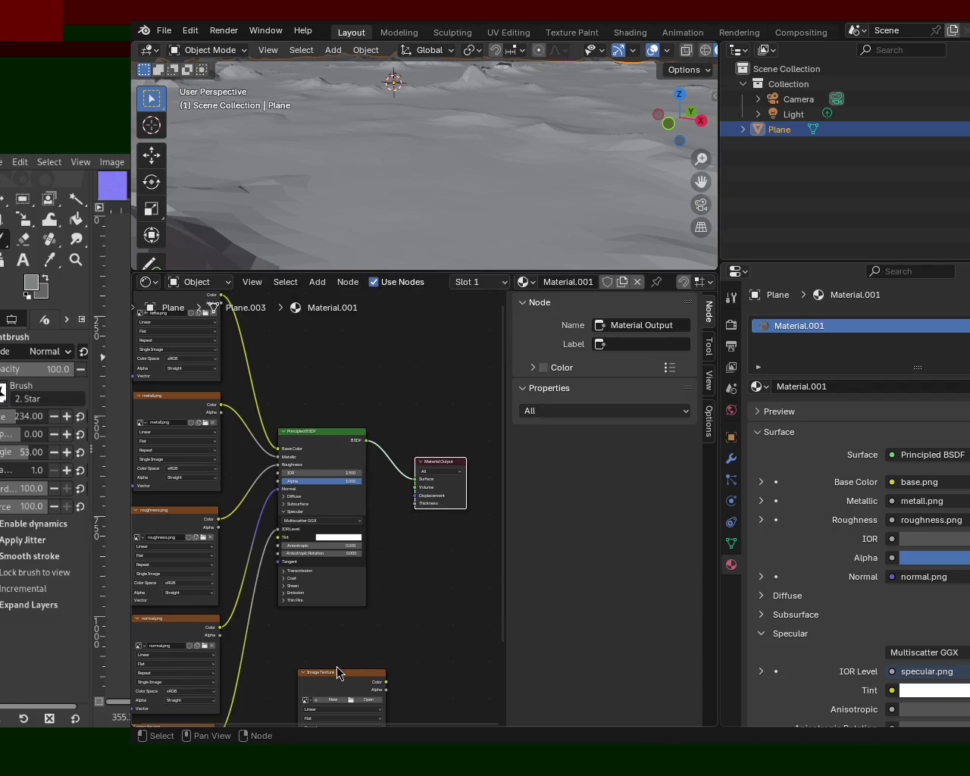
drag(335, 679, 317, 625)
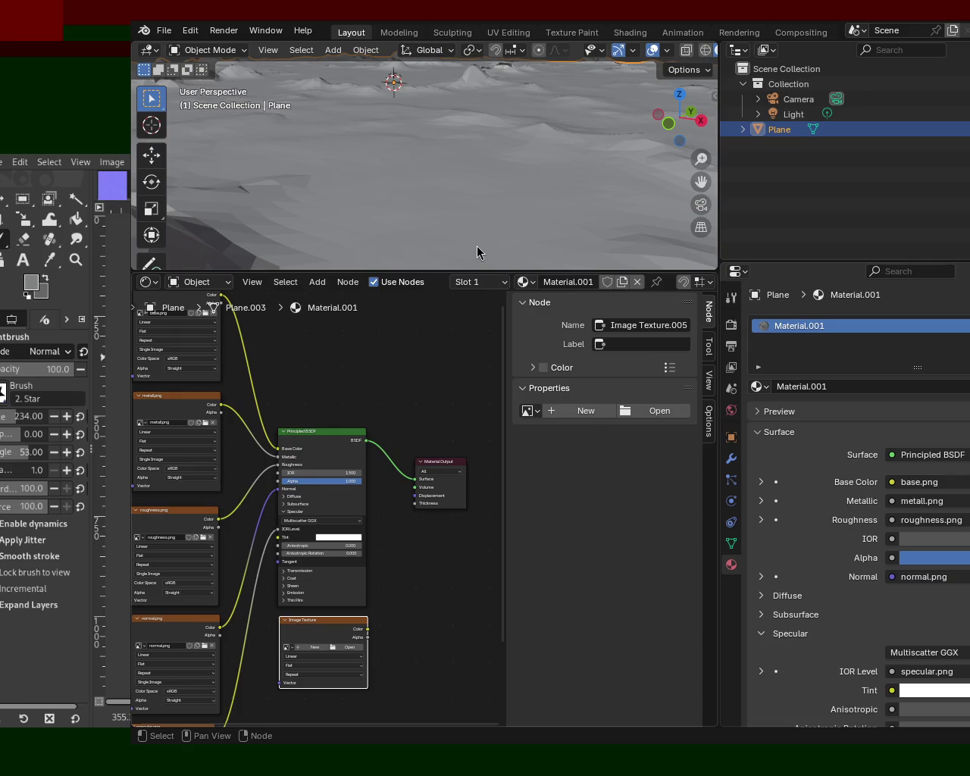
Add an Ambient Occlusion node via the 'ambie' search and place it above the Principled BSDF.
key(shift+a)
click(290, 357)
text(ambie)
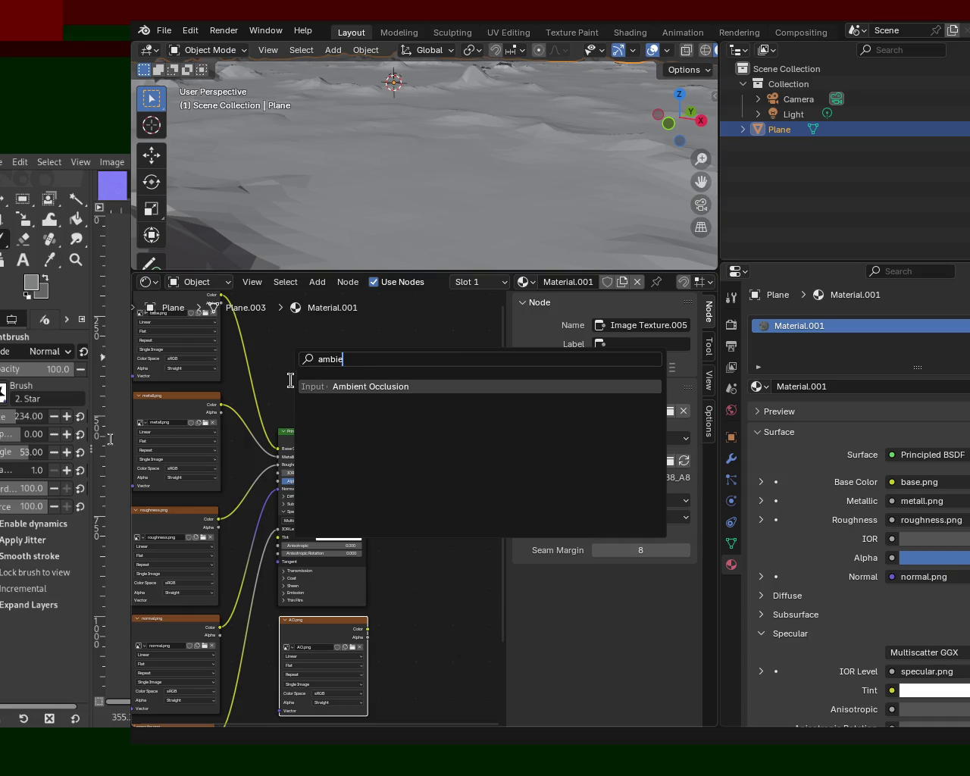
key(Return)
click(328, 360)
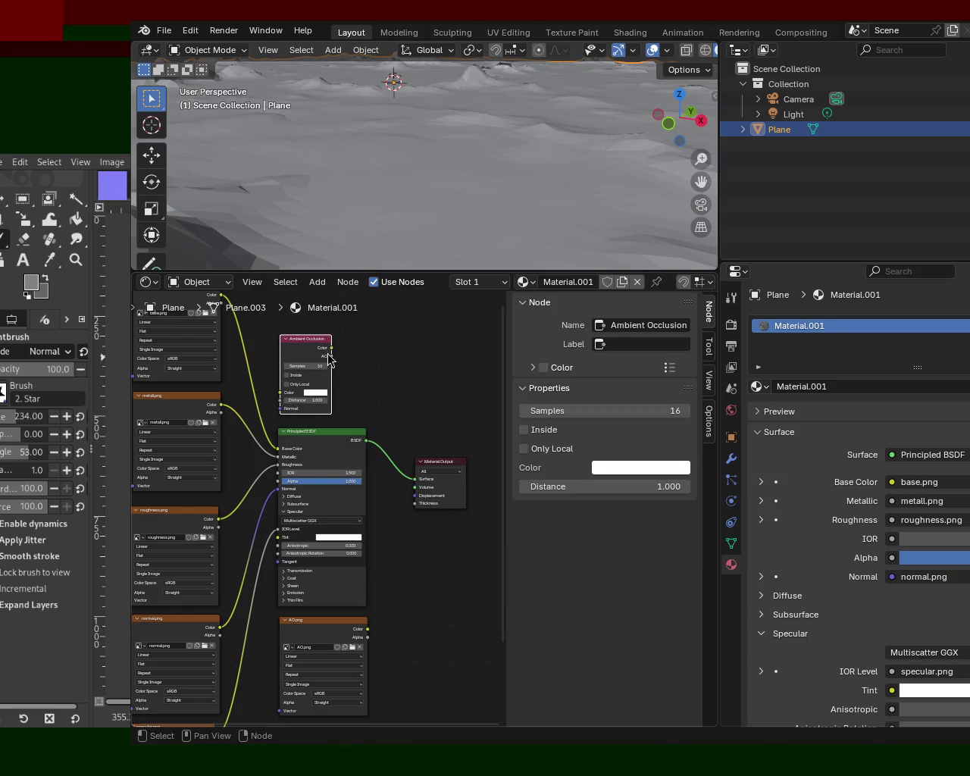
drag(333, 349, 384, 439)
drag(385, 390, 329, 352)
key(shift+a)
Add a Mix Shader and feed the Principled BSDF and AO.png Color into its shader inputs.
click(397, 362)
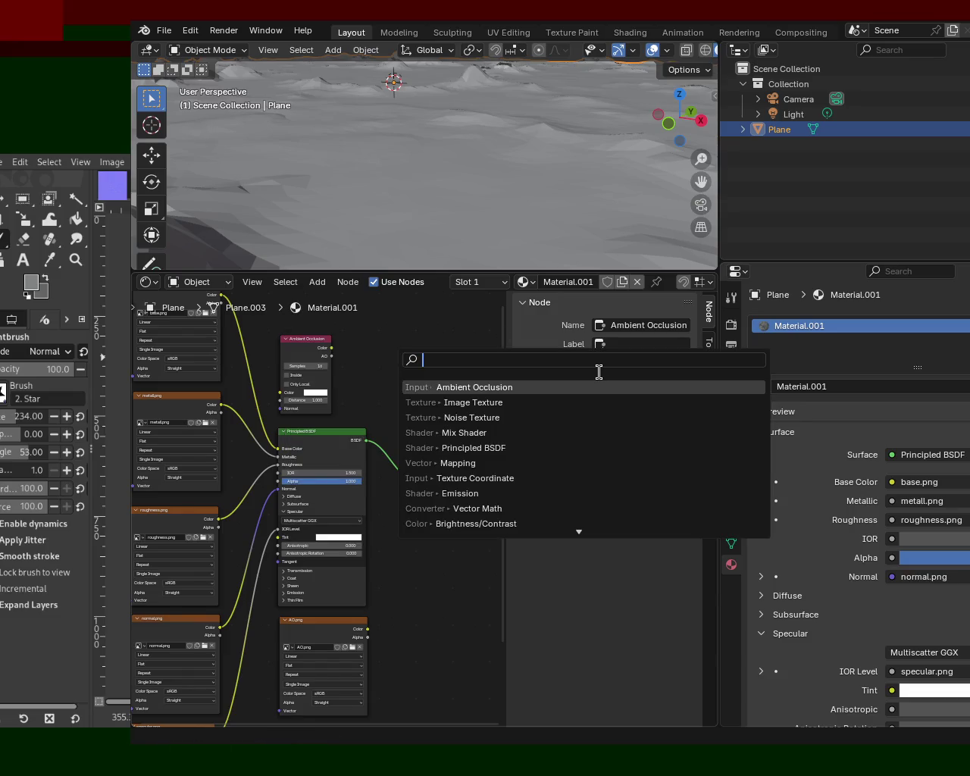
text(mix)
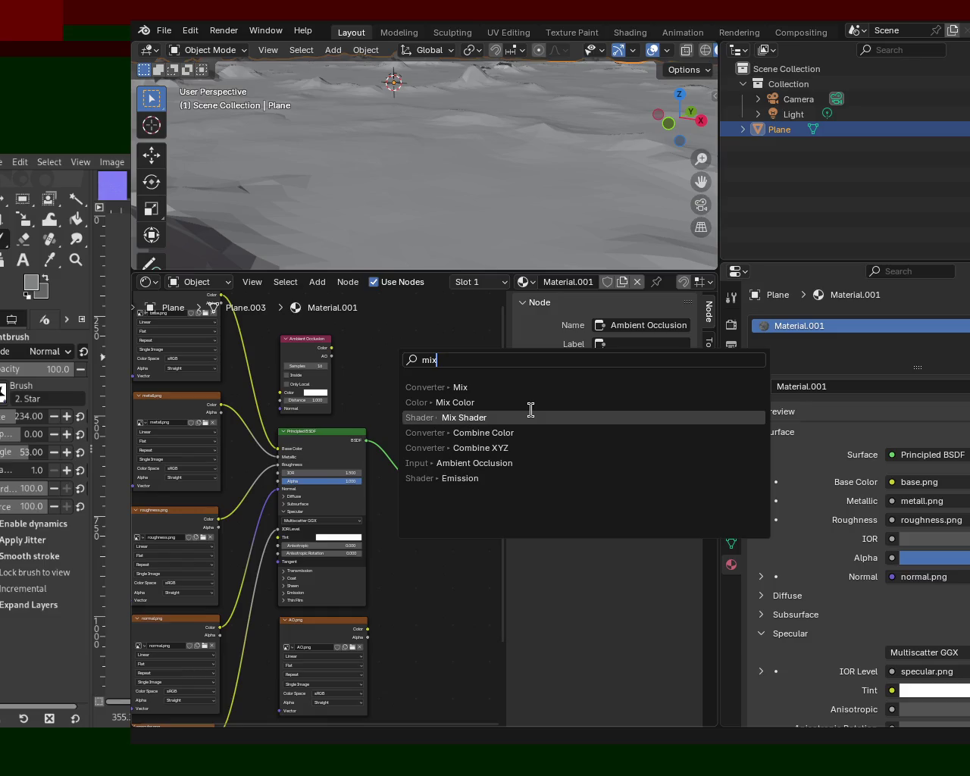
click(530, 416)
click(417, 349)
mouse_move(443, 470)
mouse_down()
mouse_move(478, 477)
mouse_move(415, 372)
mouse_up()
middle_drag(403, 559, 407, 535)
click(366, 610)
drag(369, 604, 418, 355)
Set the Ambient Occlusion node's colour to black.
click(316, 369)
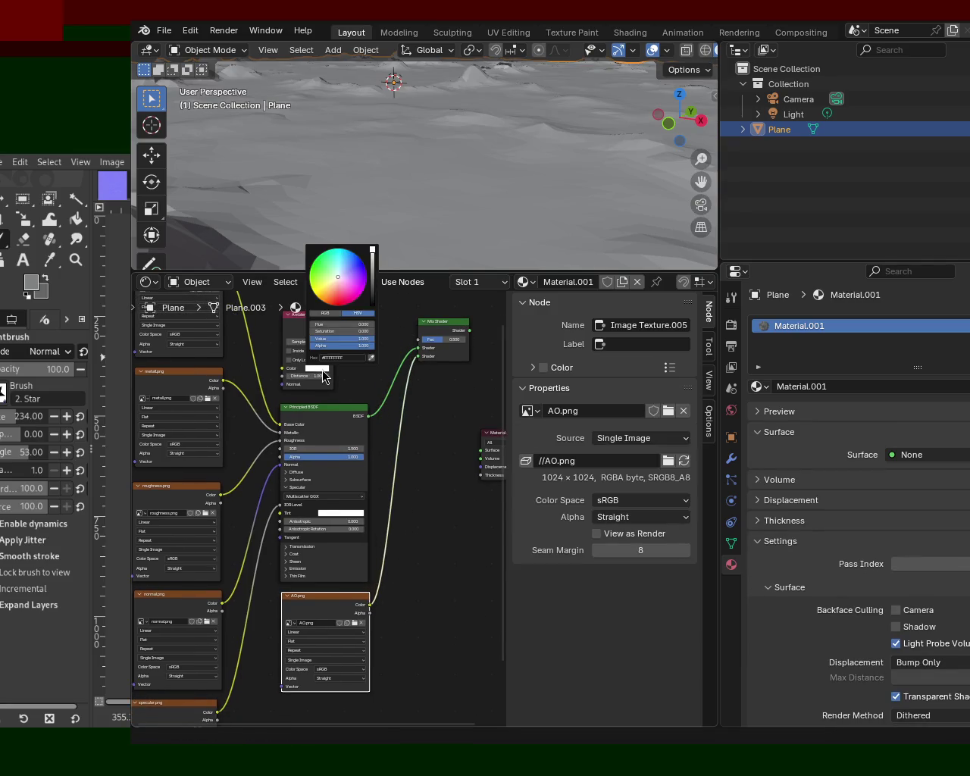
mouse_move(372, 259)
mouse_down()
mouse_move(372, 303)
mouse_move(412, 348)
mouse_up()
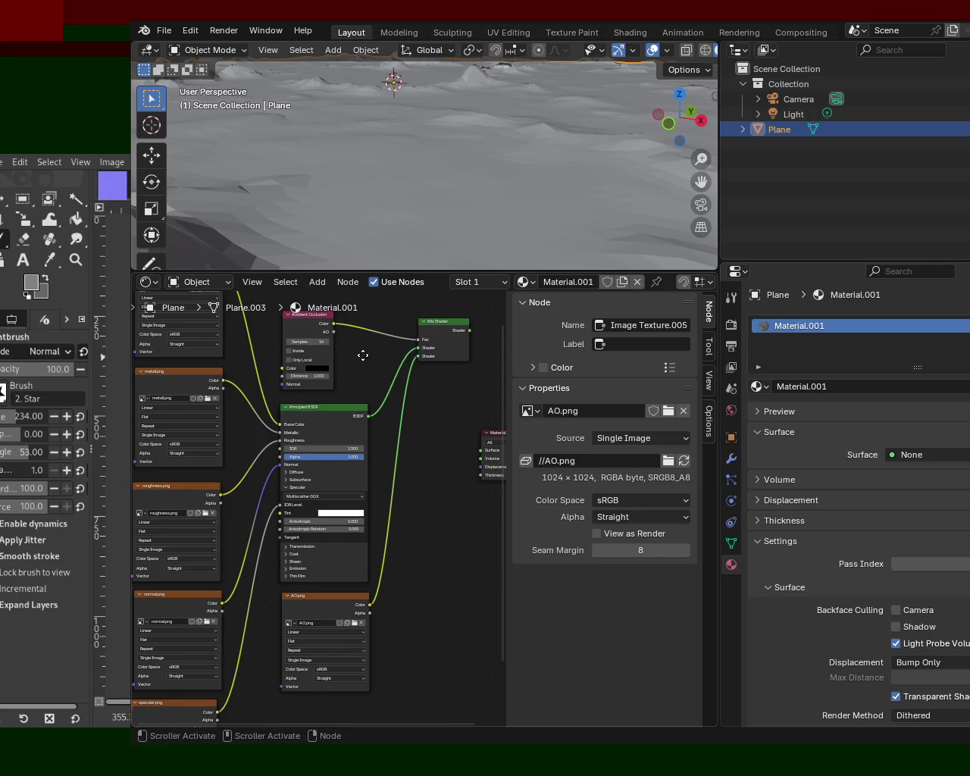
middle_drag(363, 355, 344, 437)
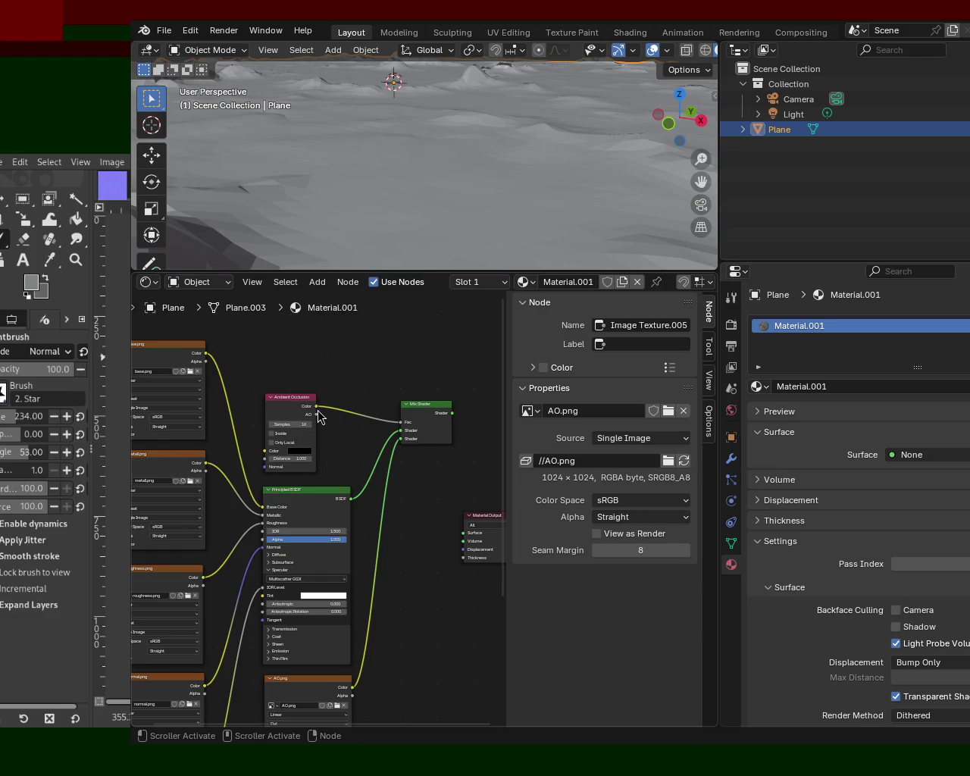
drag(317, 412, 398, 425)
key(Escape)
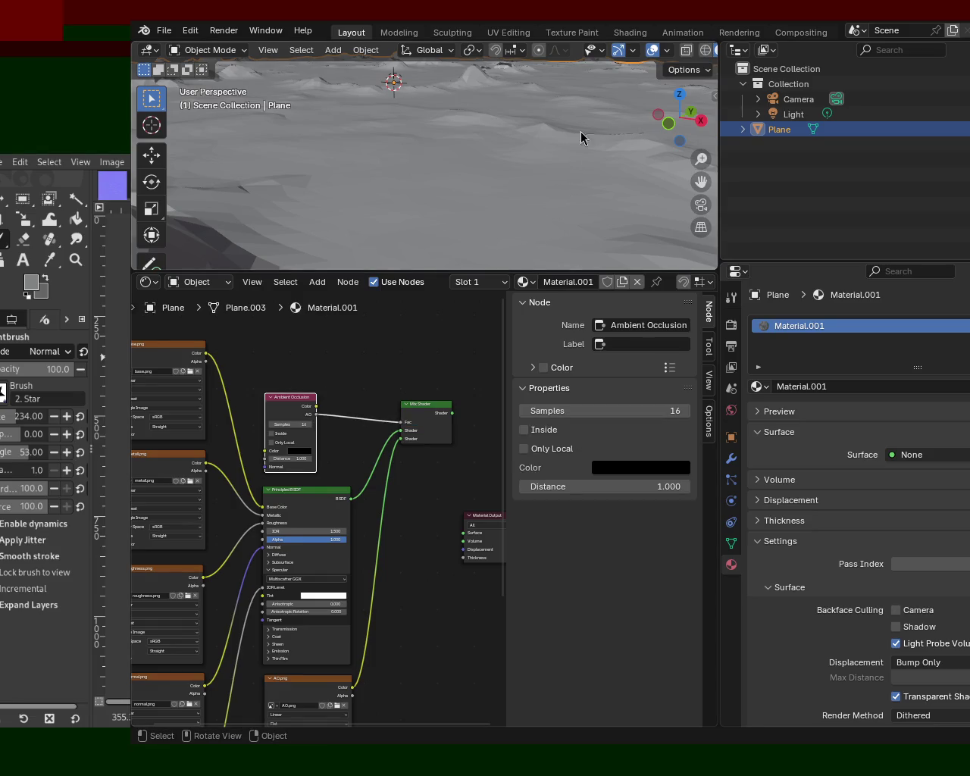
Enlarge the 3D viewport, switch to Material Preview shading, and orbit to view the terrain.
drag(719, 93, 801, 94)
click(756, 49)
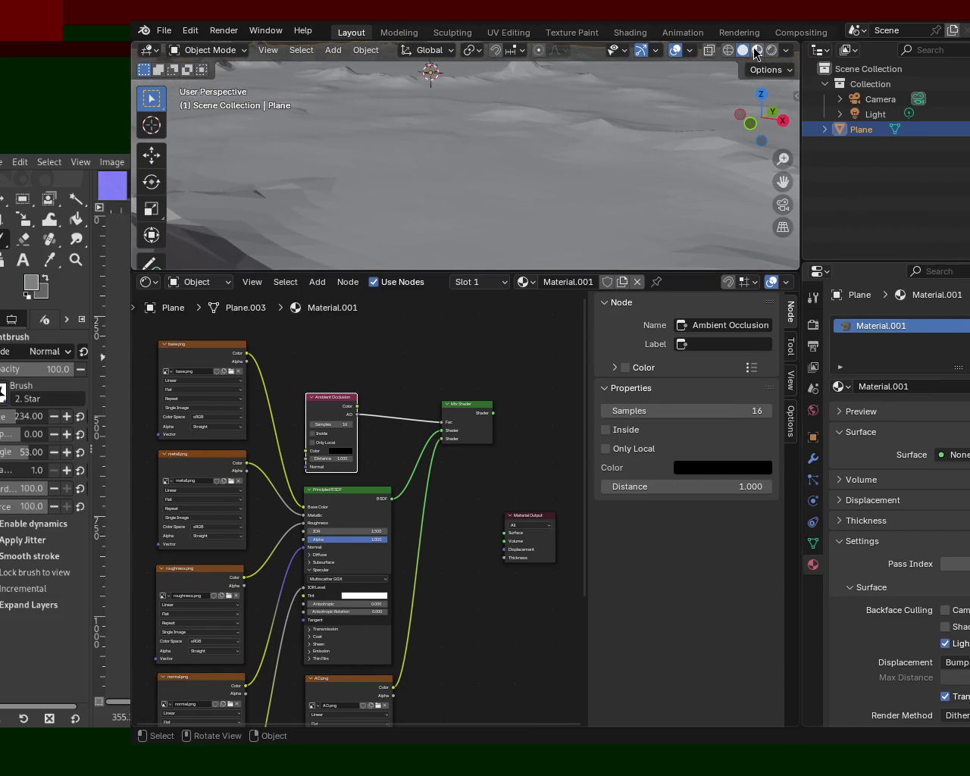
mouse_move(574, 172)
middle_down()
mouse_move(465, 202)
mouse_move(526, 237)
mouse_move(588, 136)
mouse_move(669, 217)
middle_up()
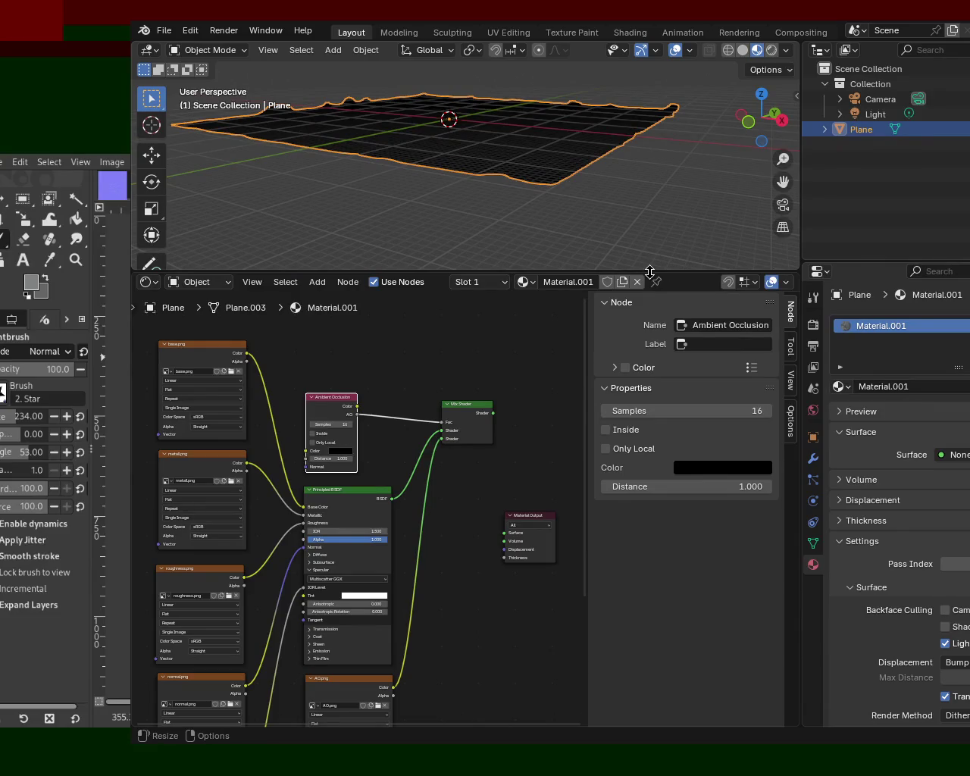
drag(650, 272, 649, 308)
mouse_move(609, 243)
middle_down()
mouse_move(550, 223)
mouse_move(523, 234)
middle_up()
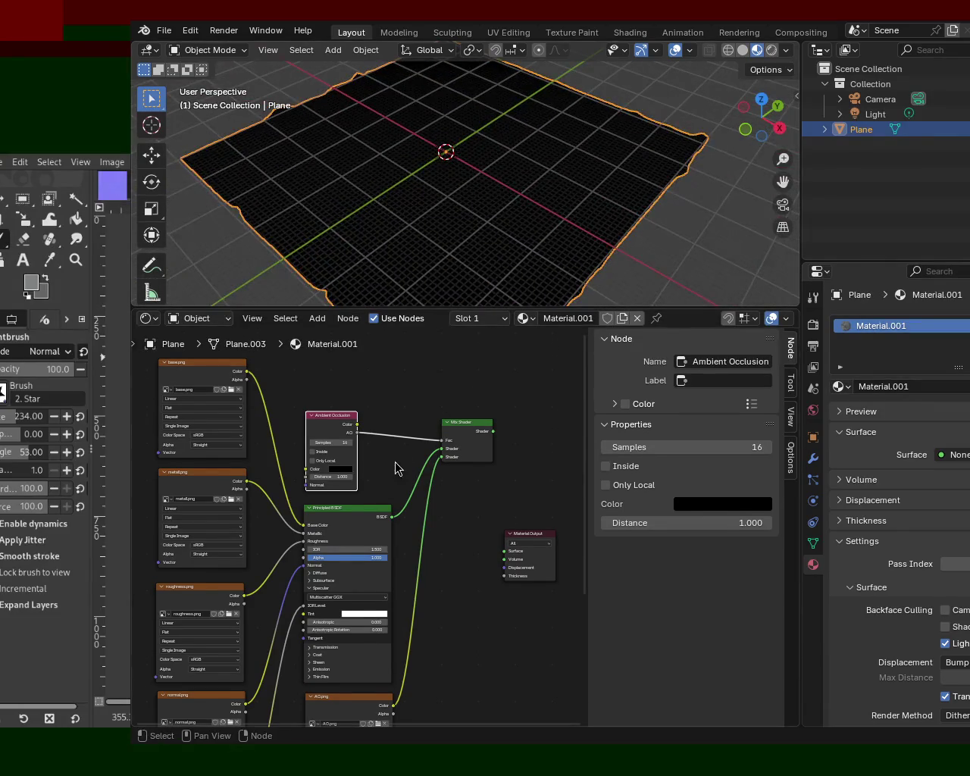
Link Ambient Occlusion Color to the Mix Shader Fac and swap the BSDF and AO.png shader inputs.
mouse_move(439, 446)
mouse_down()
mouse_move(357, 426)
mouse_move(452, 449)
mouse_up()
mouse_move(505, 233)
middle_down()
mouse_move(483, 141)
mouse_move(493, 173)
mouse_move(541, 185)
mouse_move(520, 158)
mouse_move(553, 203)
mouse_move(505, 154)
mouse_move(510, 181)
mouse_move(680, 176)
mouse_move(528, 127)
mouse_move(550, 149)
mouse_move(513, 186)
mouse_move(556, 185)
mouse_move(578, 219)
mouse_move(569, 223)
mouse_move(581, 165)
mouse_move(601, 170)
middle_up()
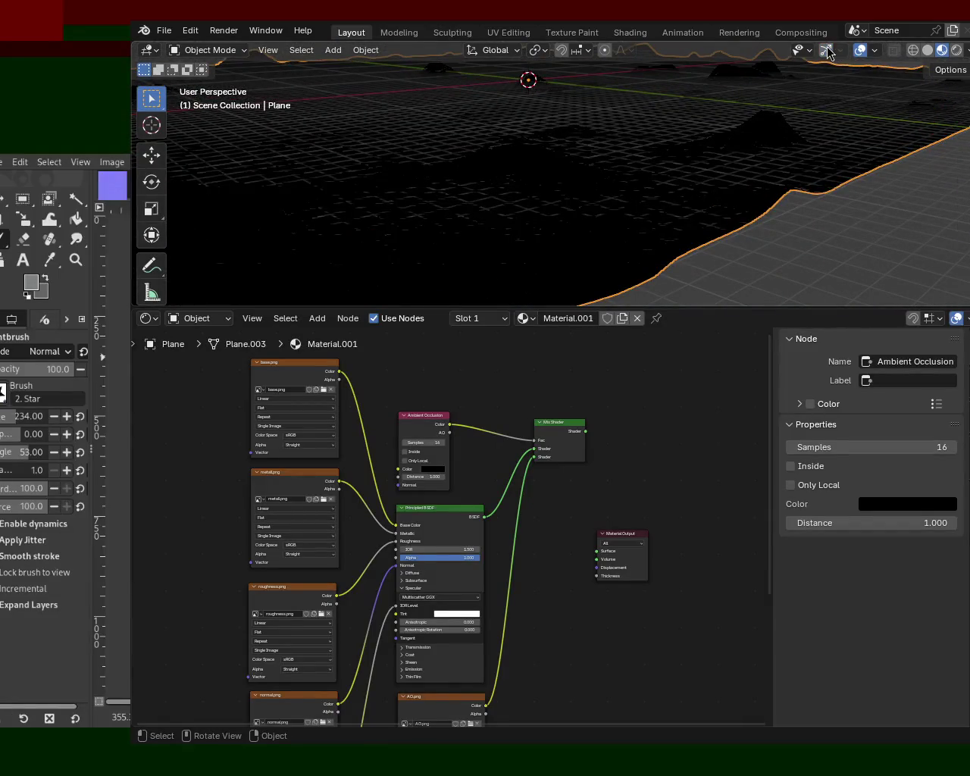
click(860, 50)
mouse_move(760, 143)
middle_down()
mouse_move(556, 182)
mouse_move(611, 156)
mouse_move(682, 186)
middle_up()
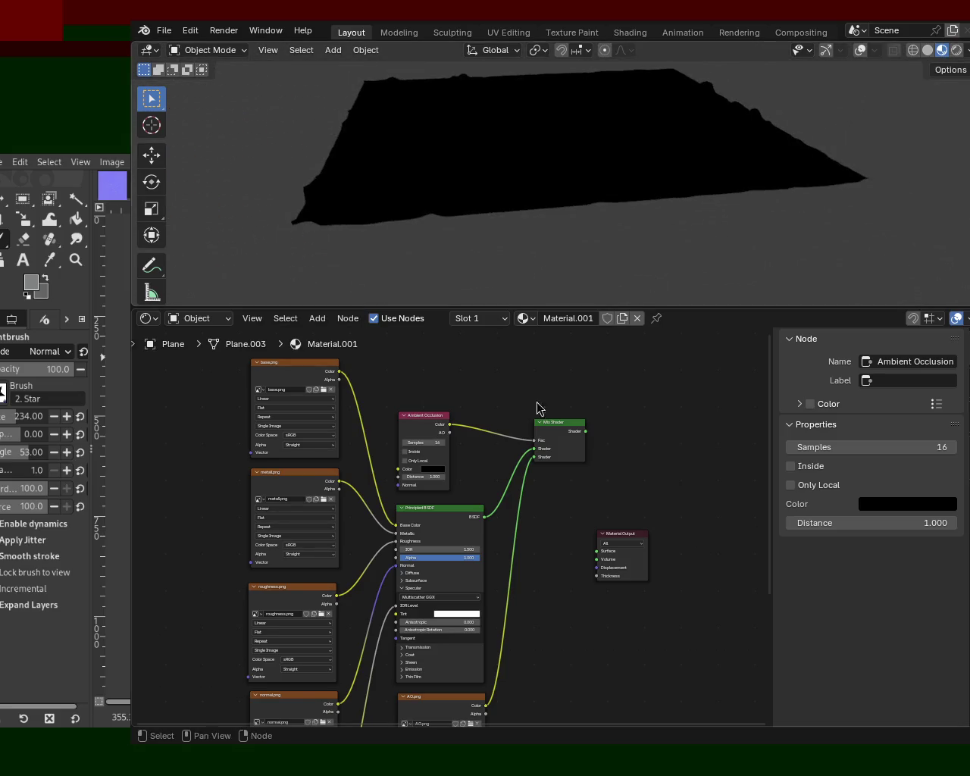
drag(535, 450, 531, 458)
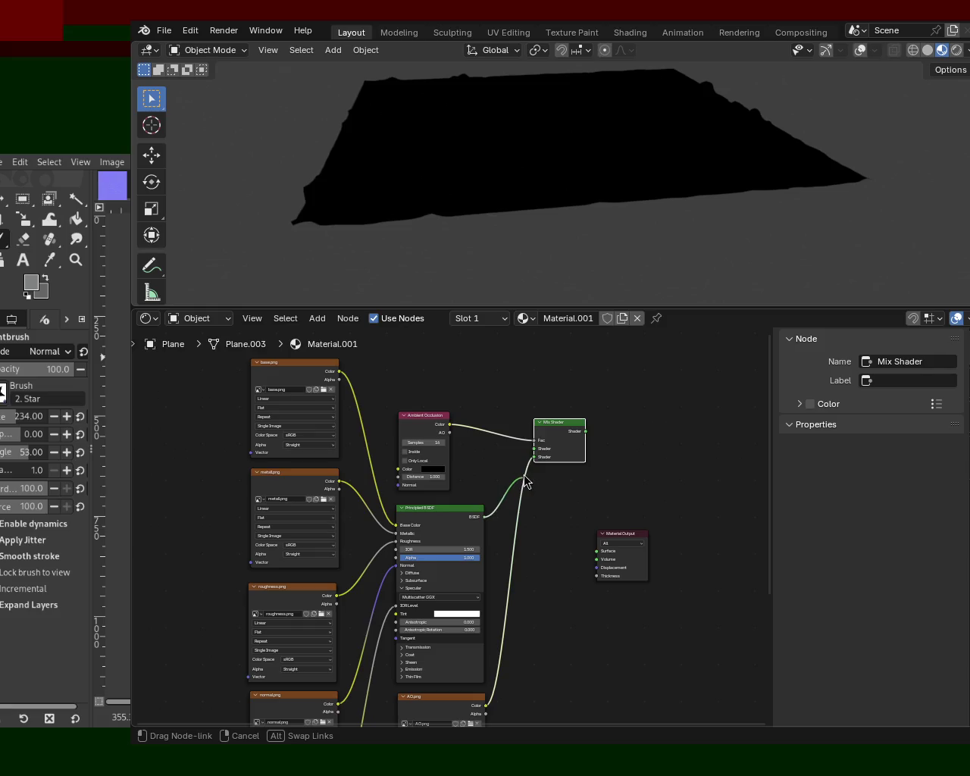
mouse_move(484, 705)
mouse_down()
mouse_move(542, 455)
mouse_move(502, 515)
mouse_move(533, 449)
mouse_move(593, 555)
mouse_up()
click(485, 520)
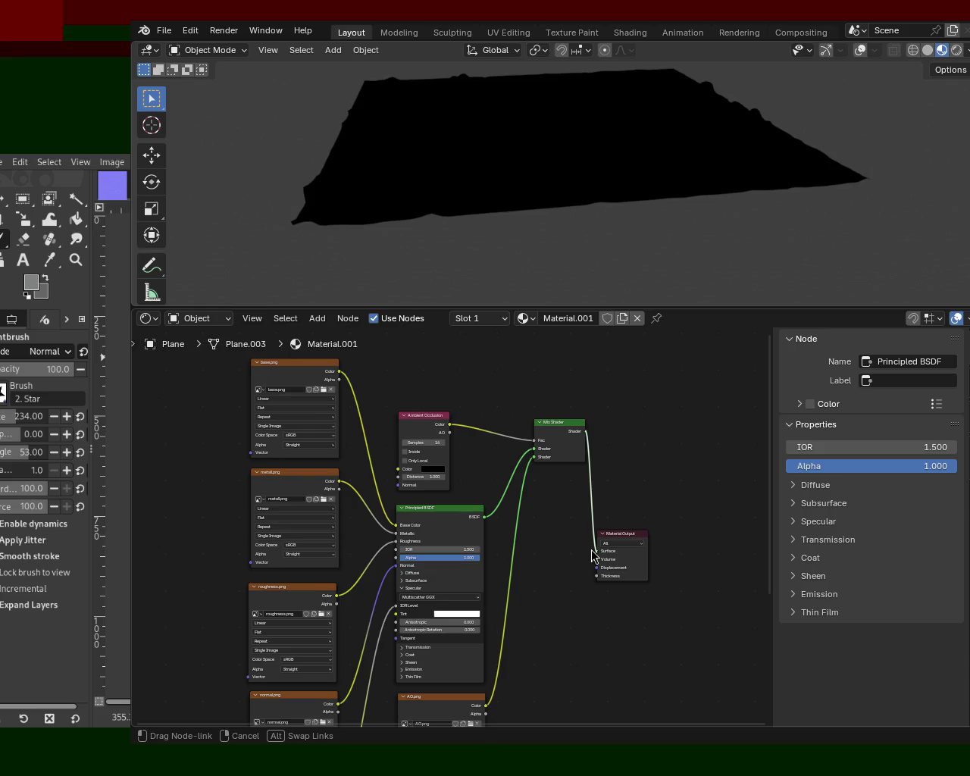
drag(593, 555, 597, 551)
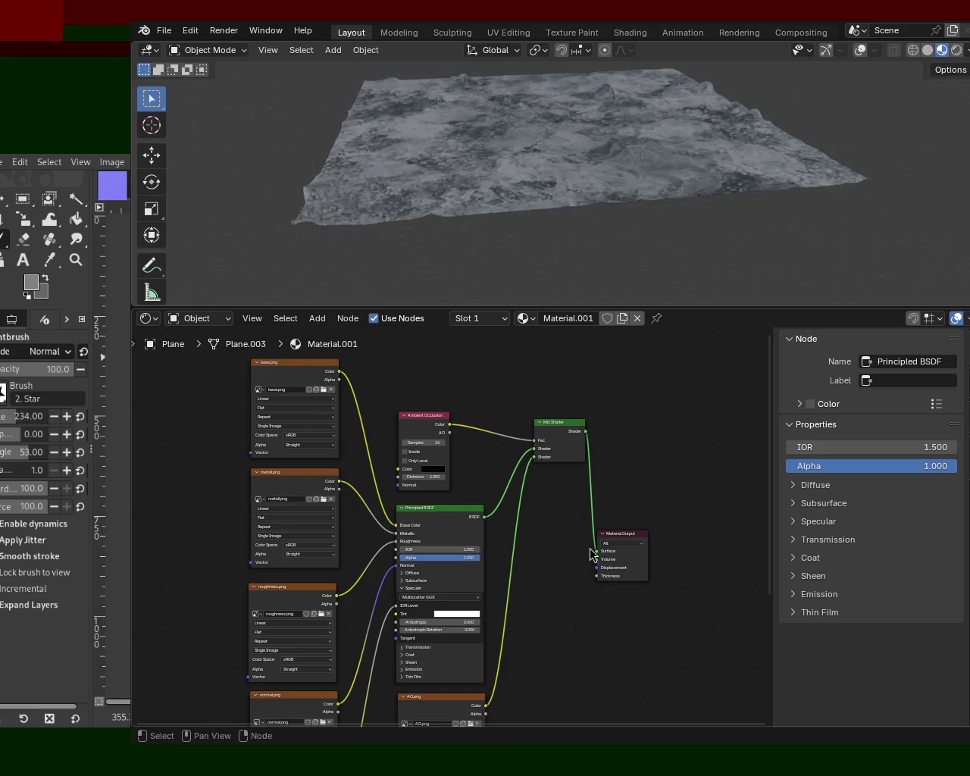
mouse_move(679, 89)
middle_down()
mouse_move(583, 122)
mouse_move(597, 137)
middle_up()
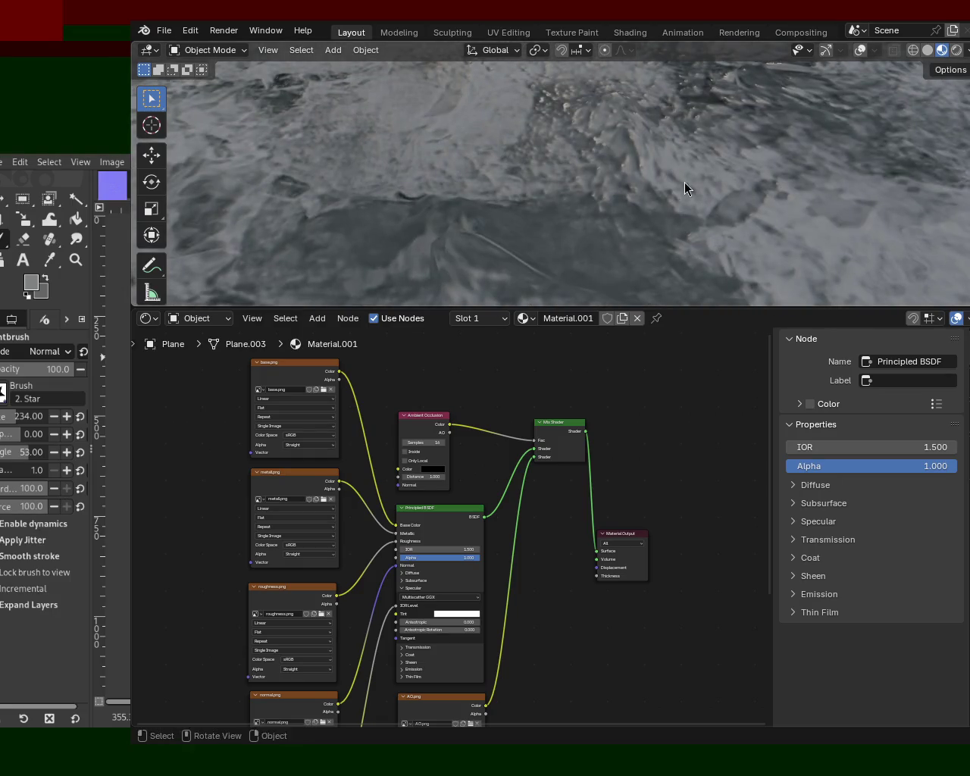
middle_drag(685, 183, 331, 206)
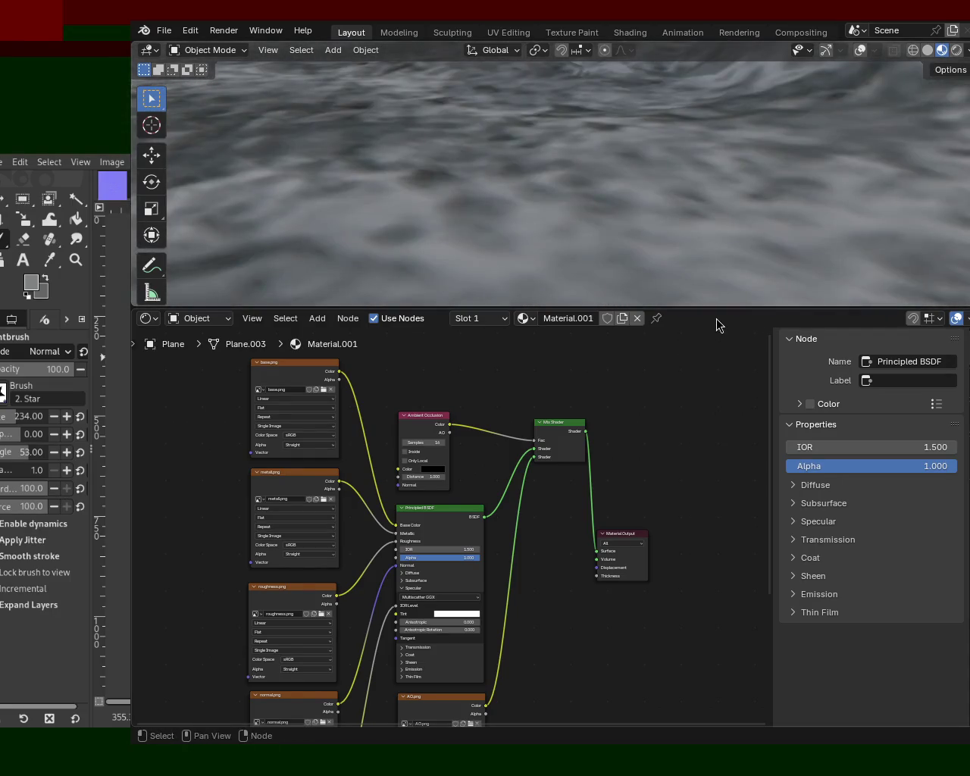
drag(720, 308, 685, 464)
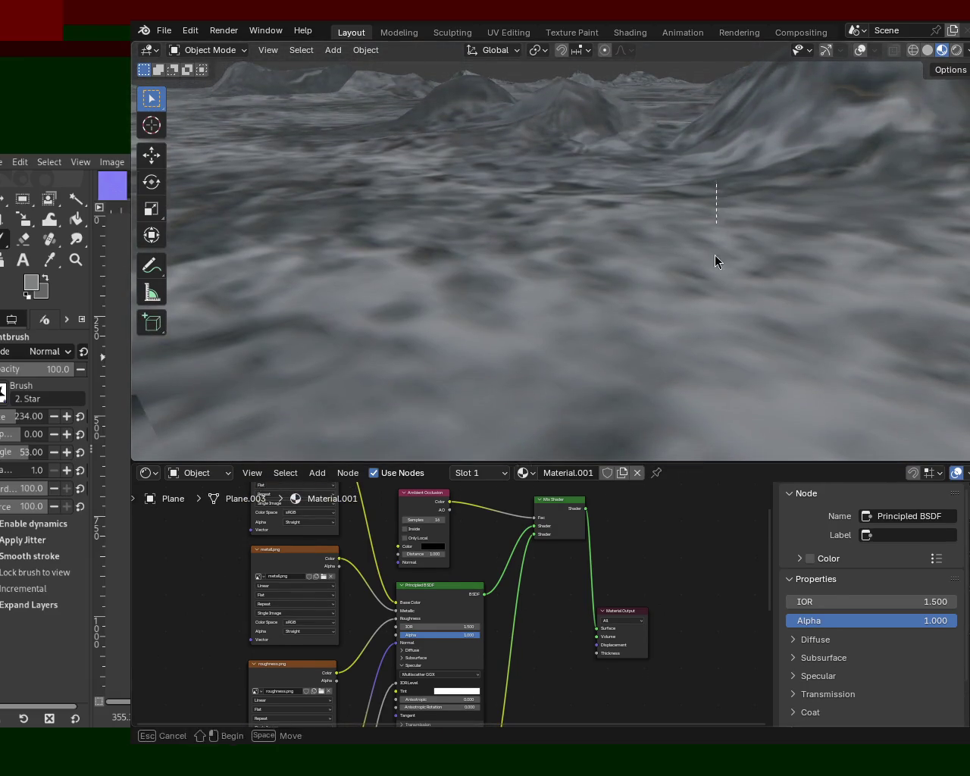
scroll(649, 175, down, 10)
mouse_move(627, 227)
middle_down()
mouse_move(663, 279)
mouse_move(636, 228)
mouse_move(505, 236)
mouse_move(584, 129)
mouse_move(656, 139)
mouse_move(665, 177)
mouse_move(461, 191)
mouse_move(369, 161)
mouse_move(351, 190)
mouse_move(234, 184)
mouse_move(320, 195)
mouse_move(405, 178)
middle_up()
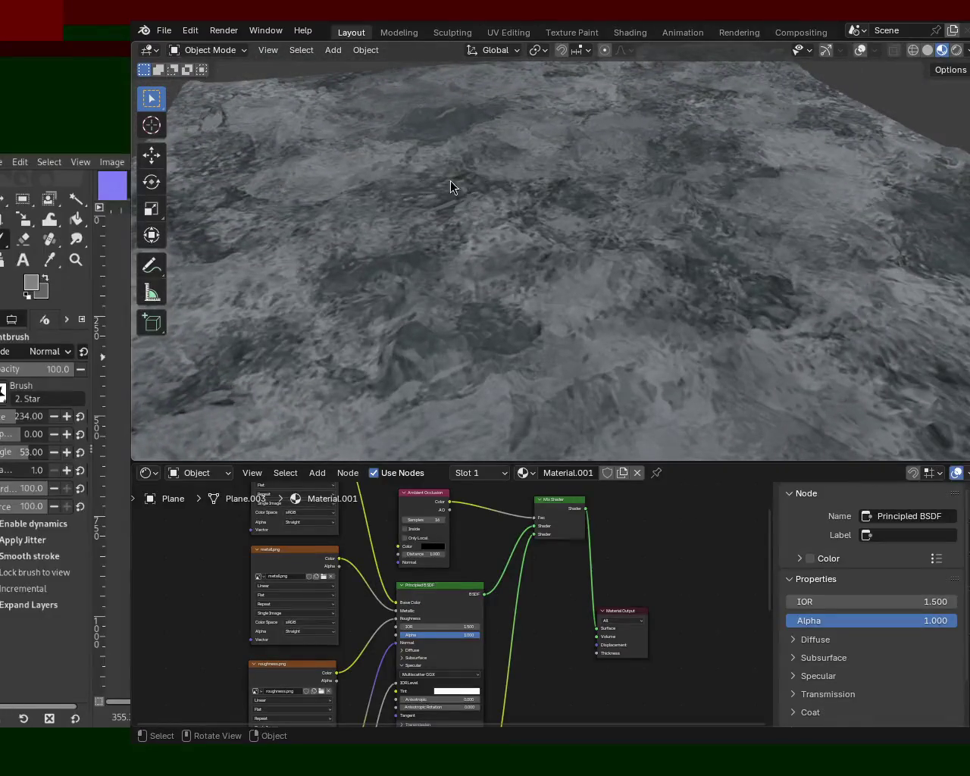
alt+drag(578, 312, 447, 344)
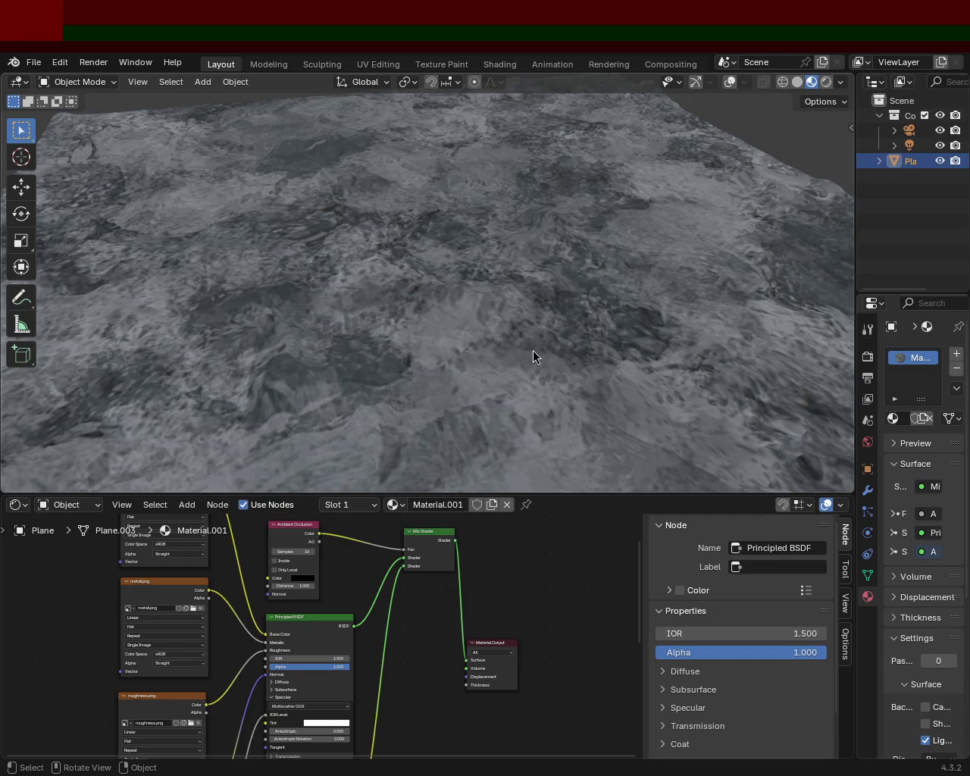
mouse_move(538, 408)
middle_down()
mouse_move(485, 285)
mouse_move(444, 287)
mouse_move(494, 289)
middle_up()
drag(559, 494, 603, 332)
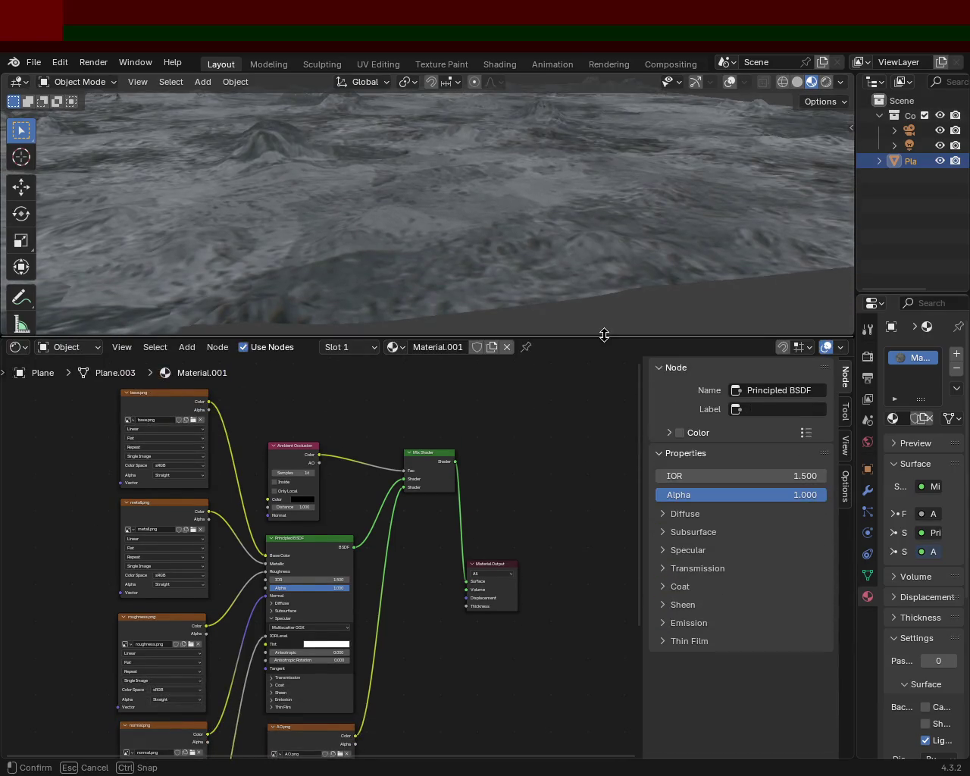
mouse_move(538, 198)
ctrl+middle_down()
mouse_move(438, 201)
mouse_move(464, 178)
mouse_move(464, 231)
mouse_move(446, 195)
mouse_move(459, 198)
mouse_move(326, 175)
mouse_move(412, 198)
ctrl+middle_up()
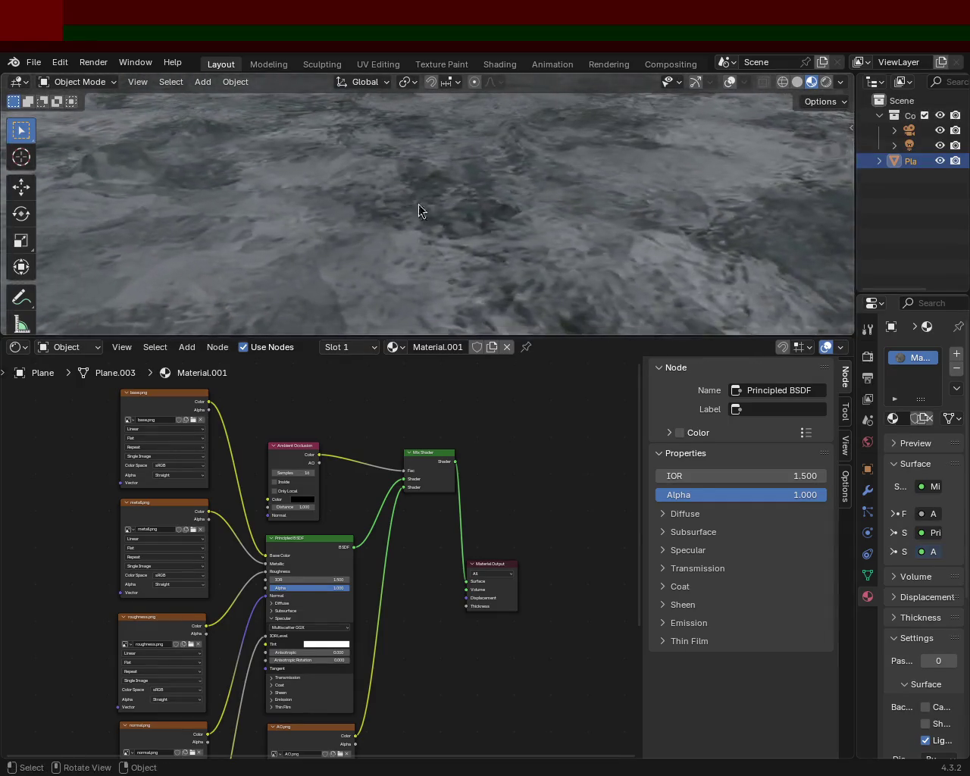
click(18, 348)
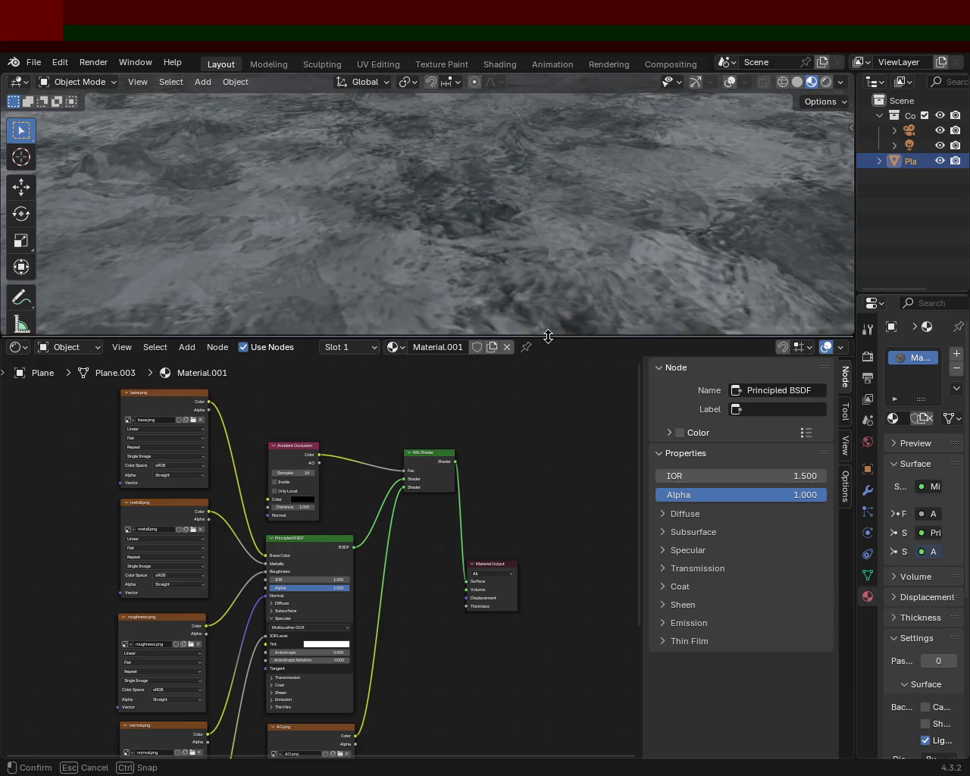
Pull the Mix Shader and Material Output nodes in beside the textures, then drag the divider to enlarge the 3D view.
drag(548, 335, 563, 199)
middle_drag(305, 344, 332, 262)
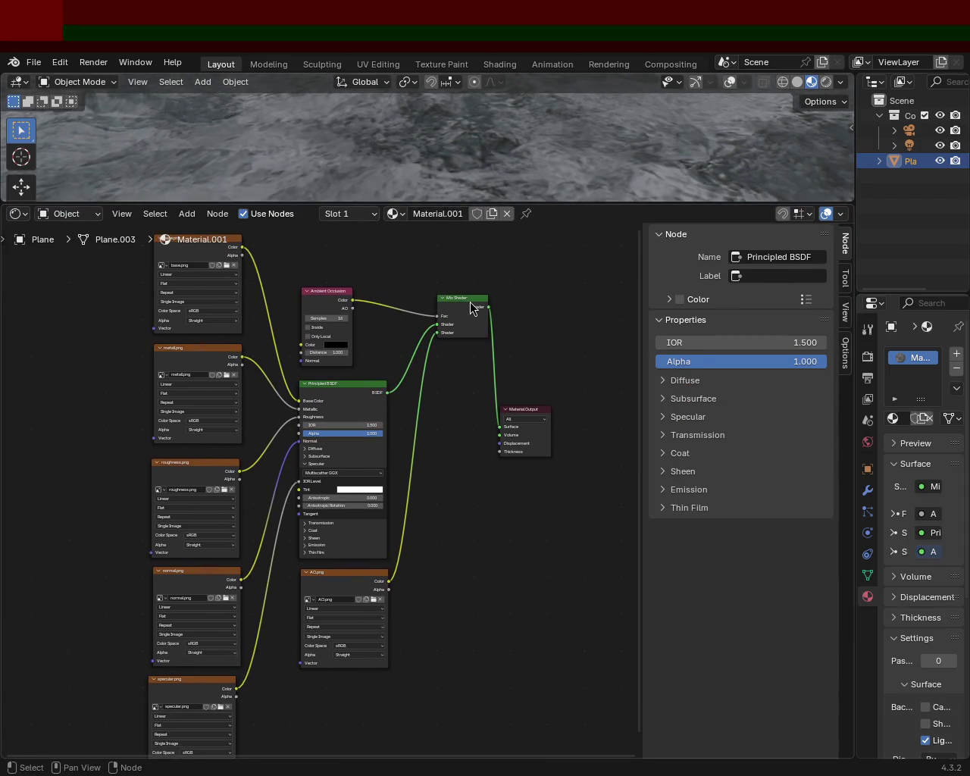
drag(471, 307, 457, 370)
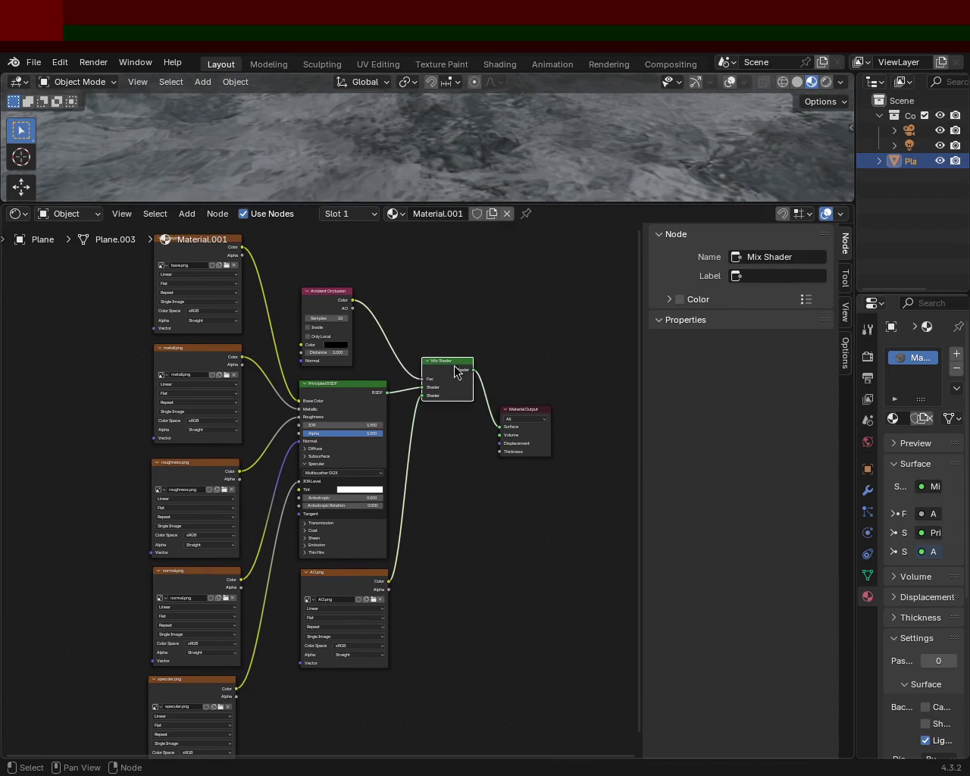
drag(544, 408, 557, 357)
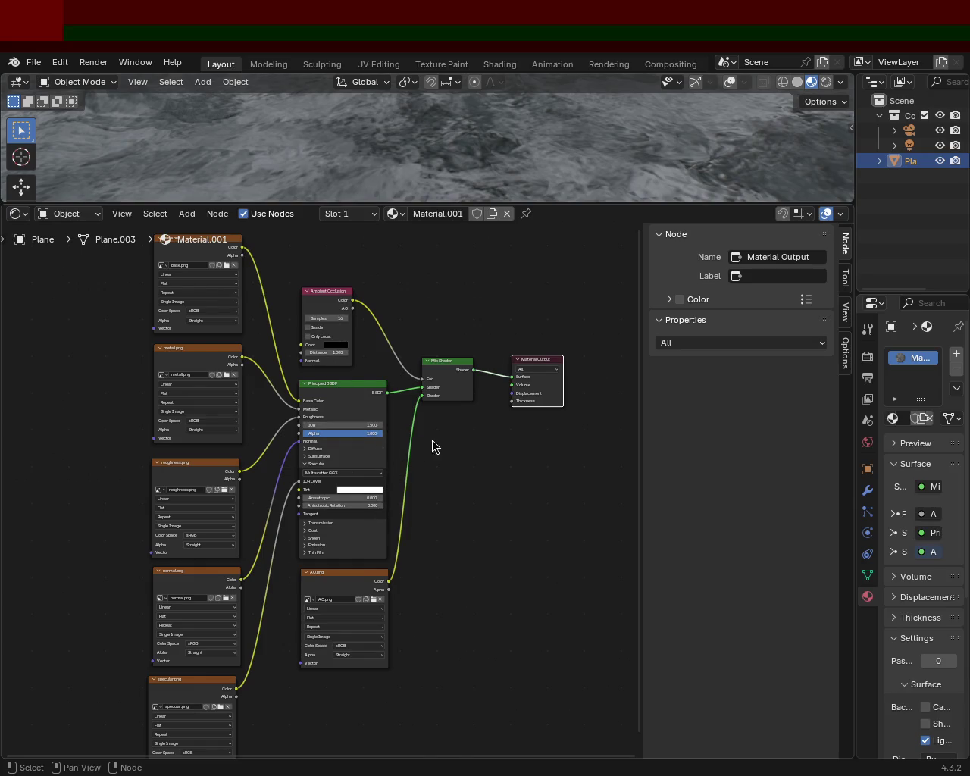
click(18, 214)
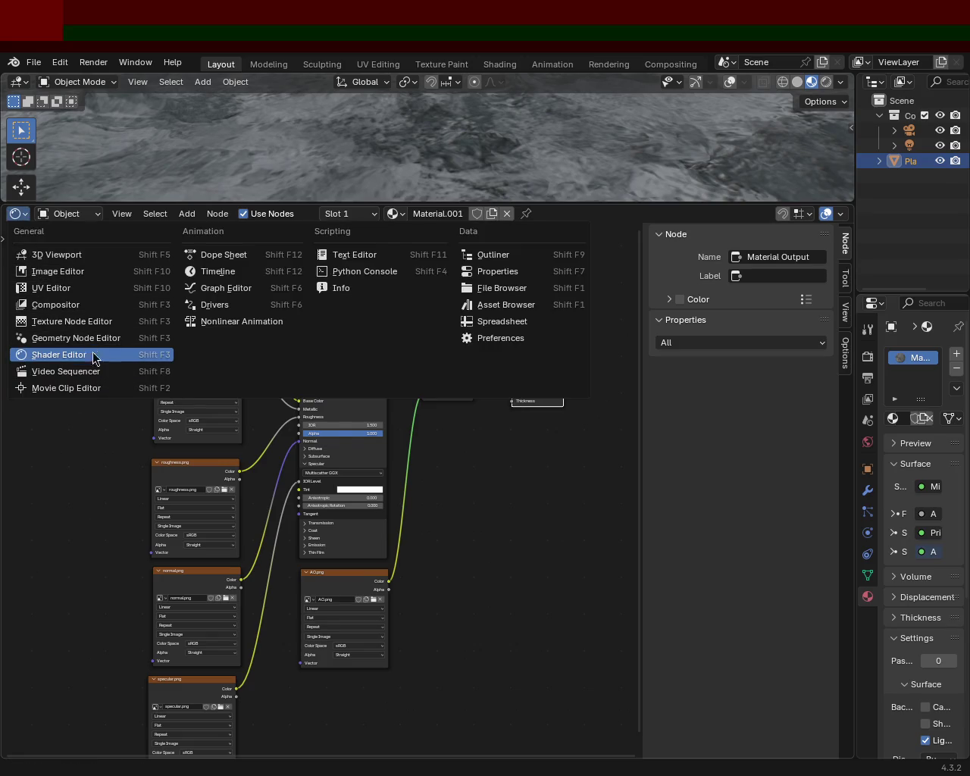
drag(554, 204, 554, 422)
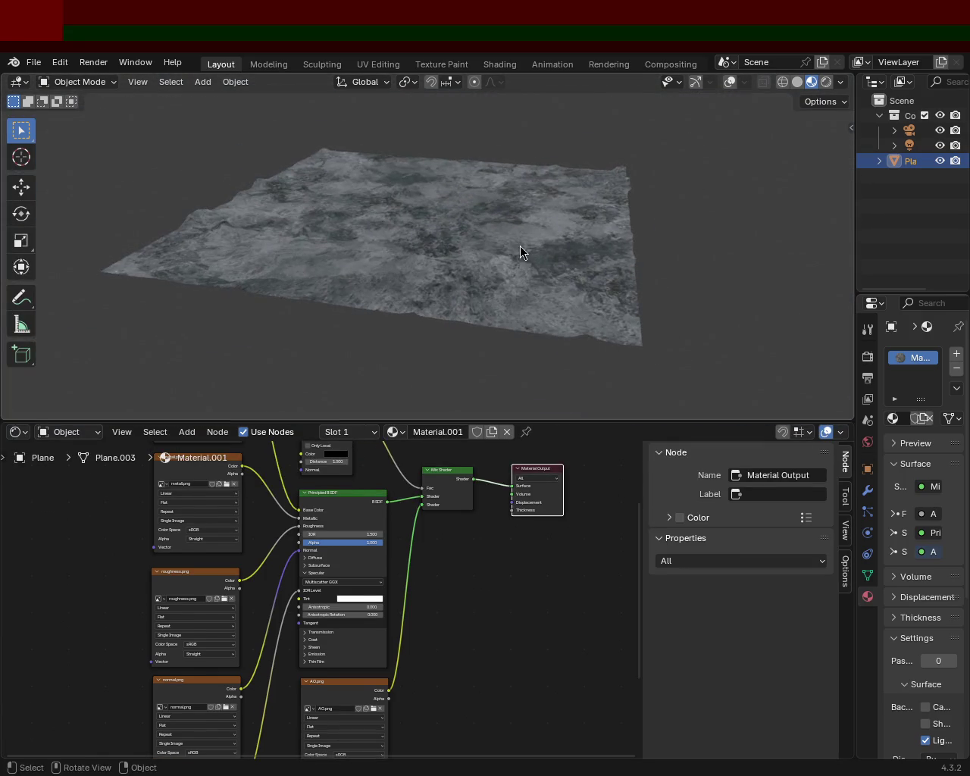
Enter Edit Mode on the terrain plane, show gizmos and overlays, and select all vertices.
key(Tab)
middle_drag(493, 250, 552, 223)
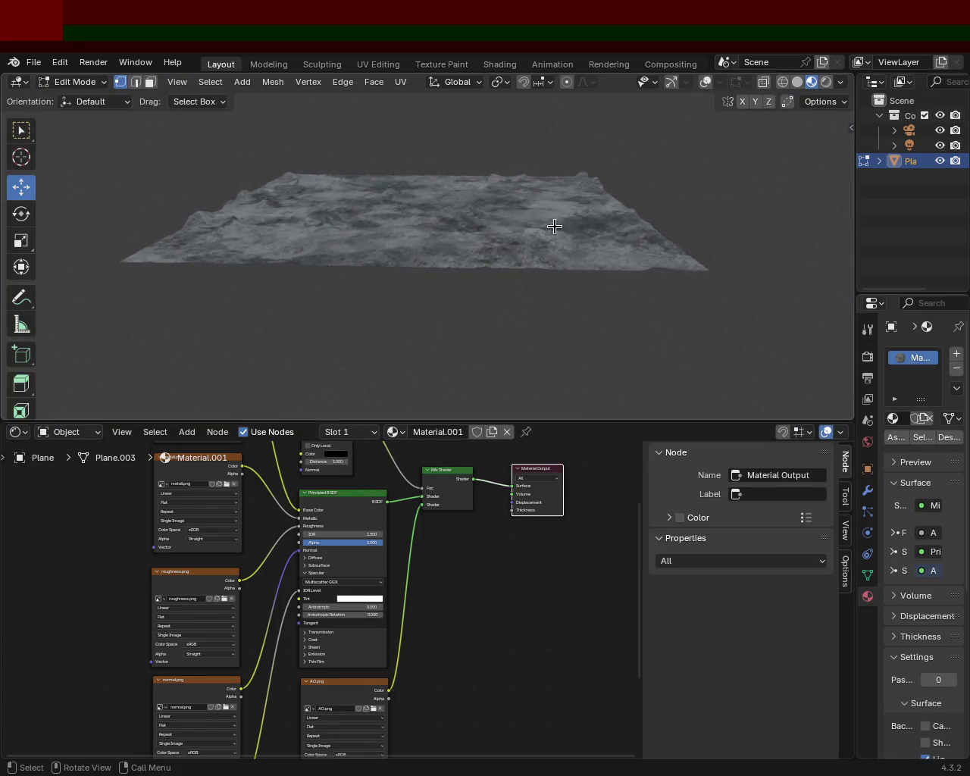
click(671, 81)
click(705, 82)
key(a)
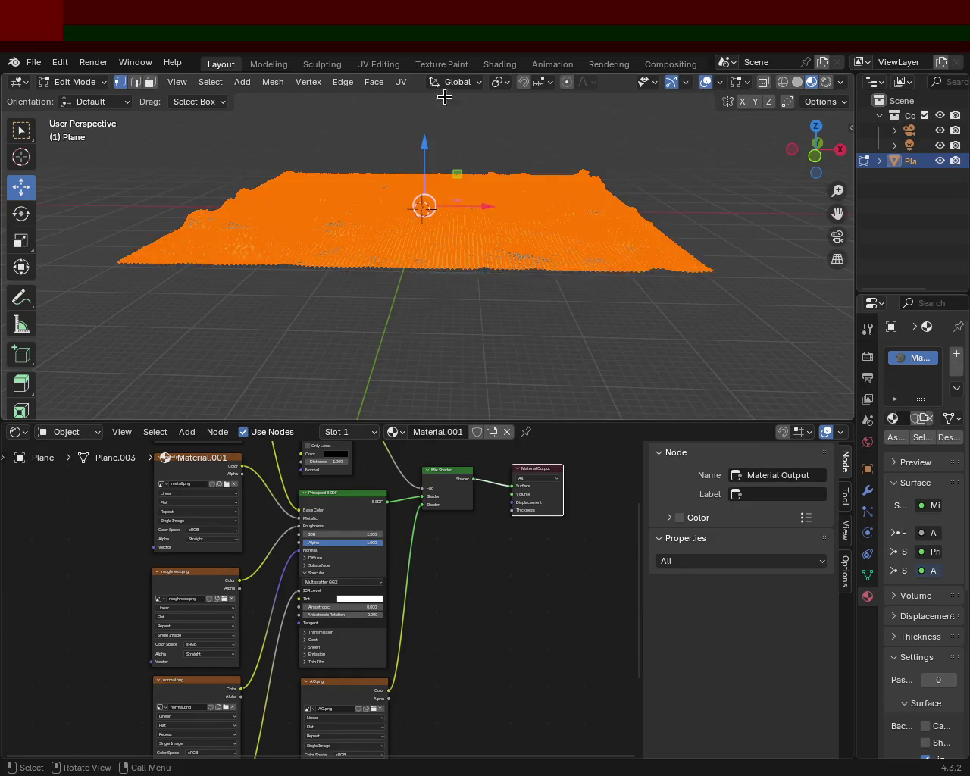
Unwrap the whole plane using Minimum Stretch with 10 iterations.
click(400, 82)
mouse_move(469, 100)
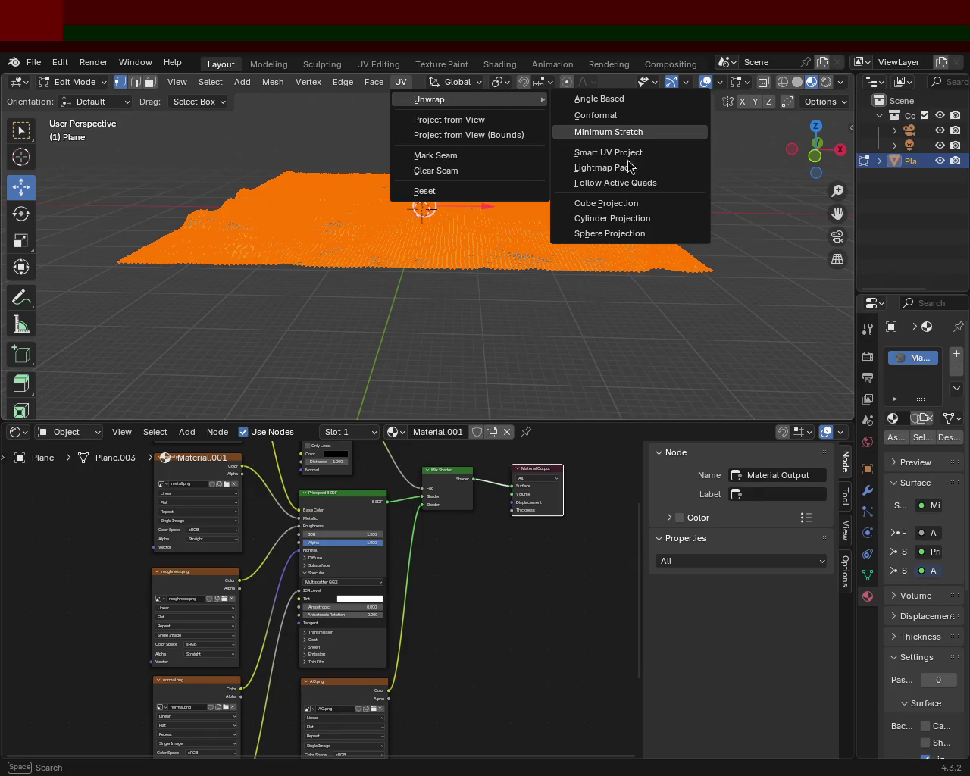
key(Return)
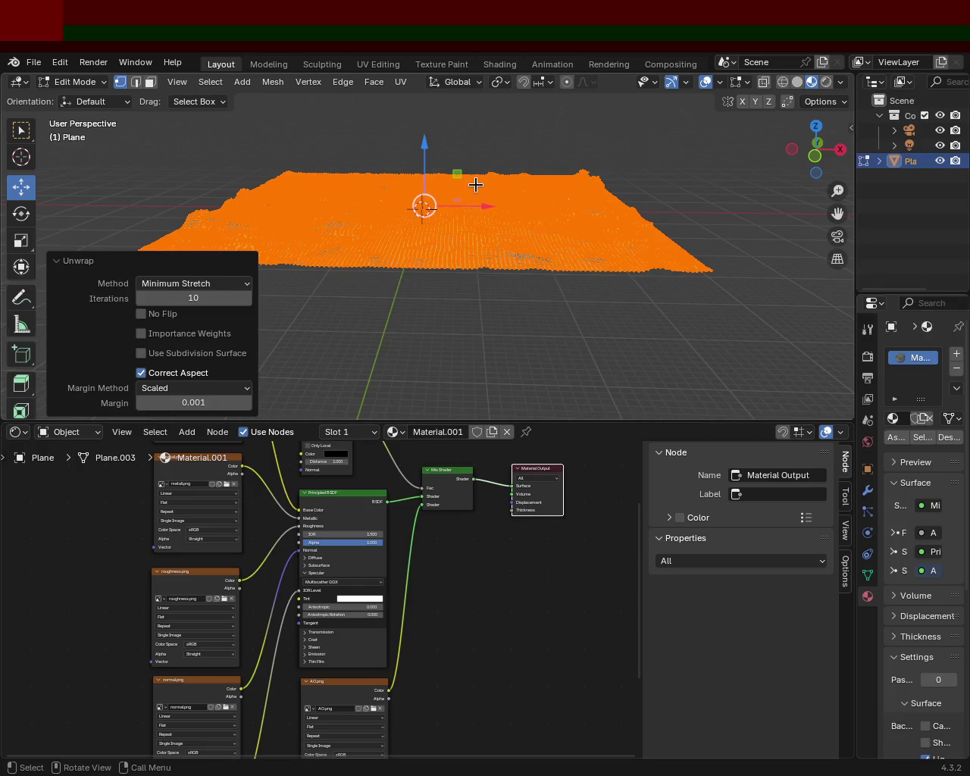
click(64, 262)
click(19, 82)
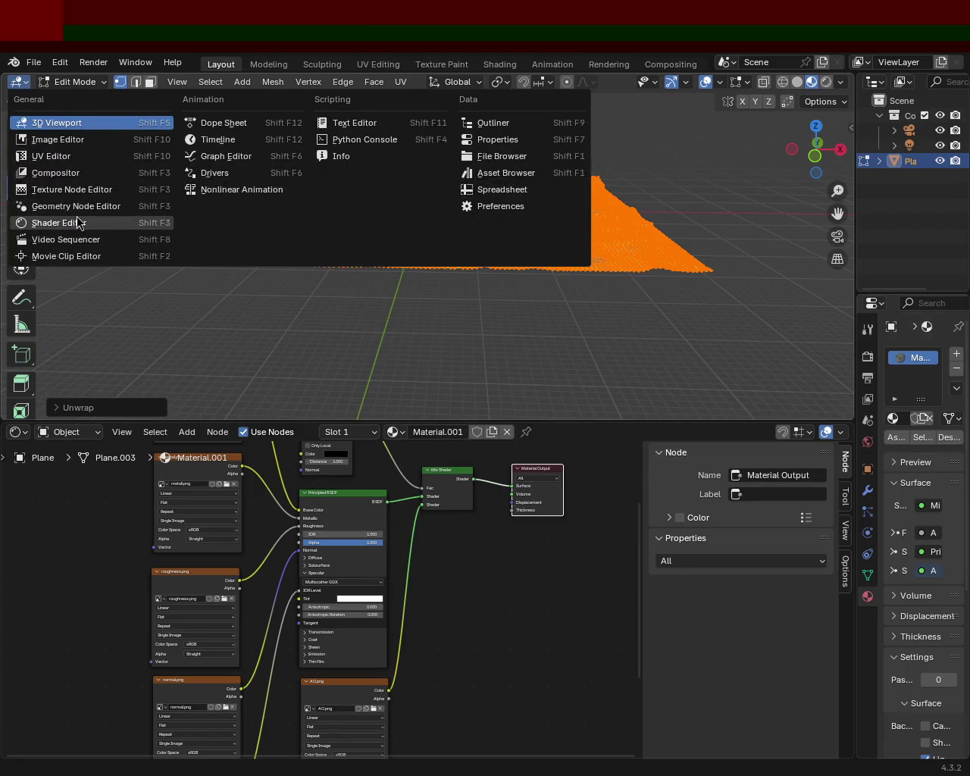
Switch the upper area to the UV Editor, zoom out to show all of AO.png, and select every UV.
click(97, 157)
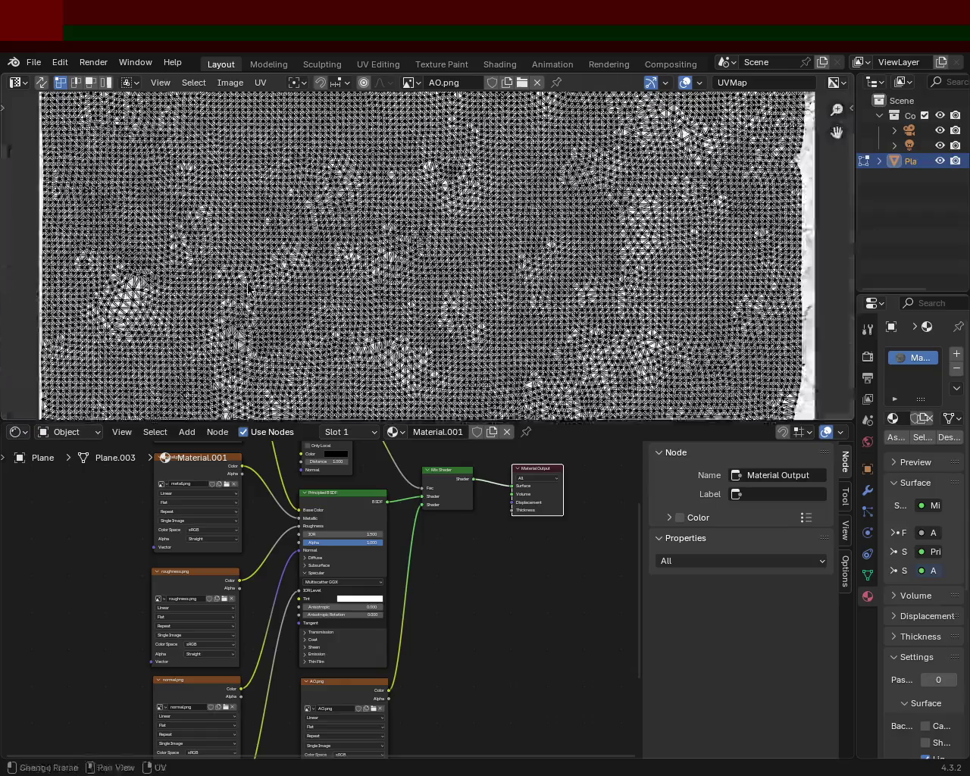
scroll(447, 250, down, 2)
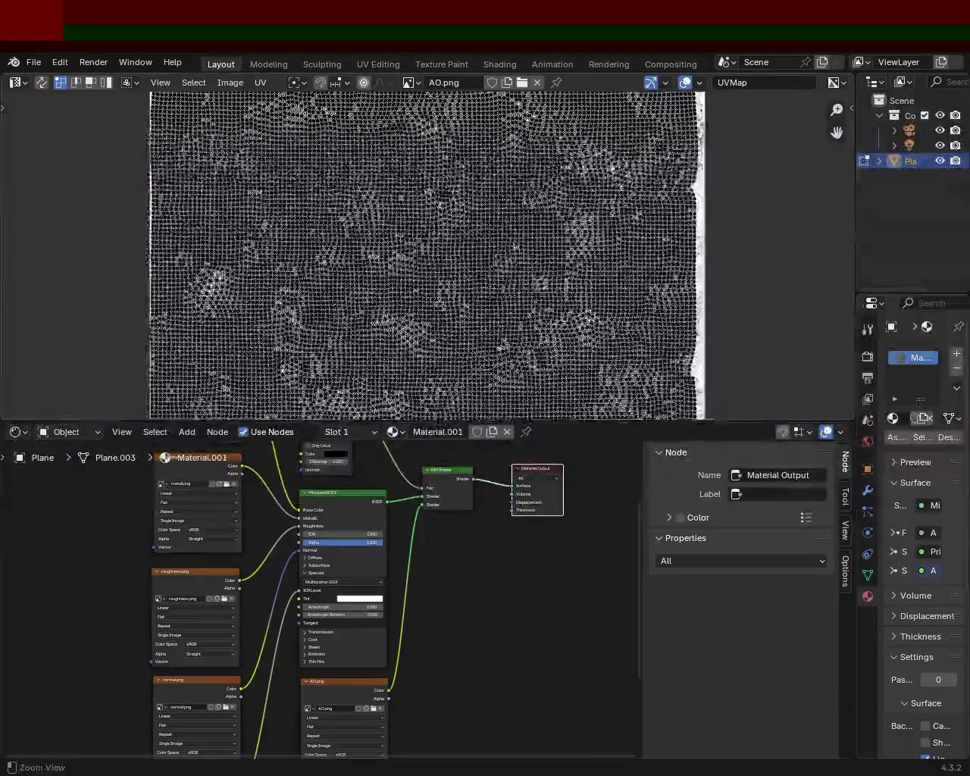
scroll(451, 250, down, 2)
mouse_move(486, 265)
ctrl+middle_down()
mouse_move(434, 222)
mouse_move(450, 232)
mouse_move(446, 271)
mouse_move(504, 407)
mouse_move(465, 281)
mouse_move(465, 297)
ctrl+middle_up()
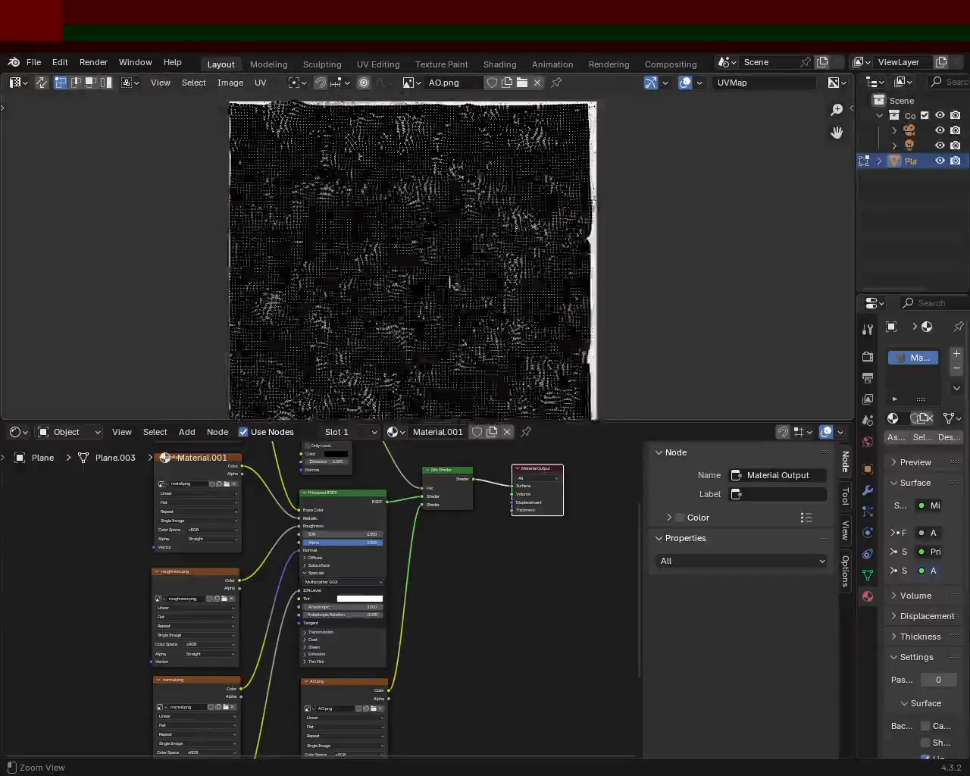
key(a)
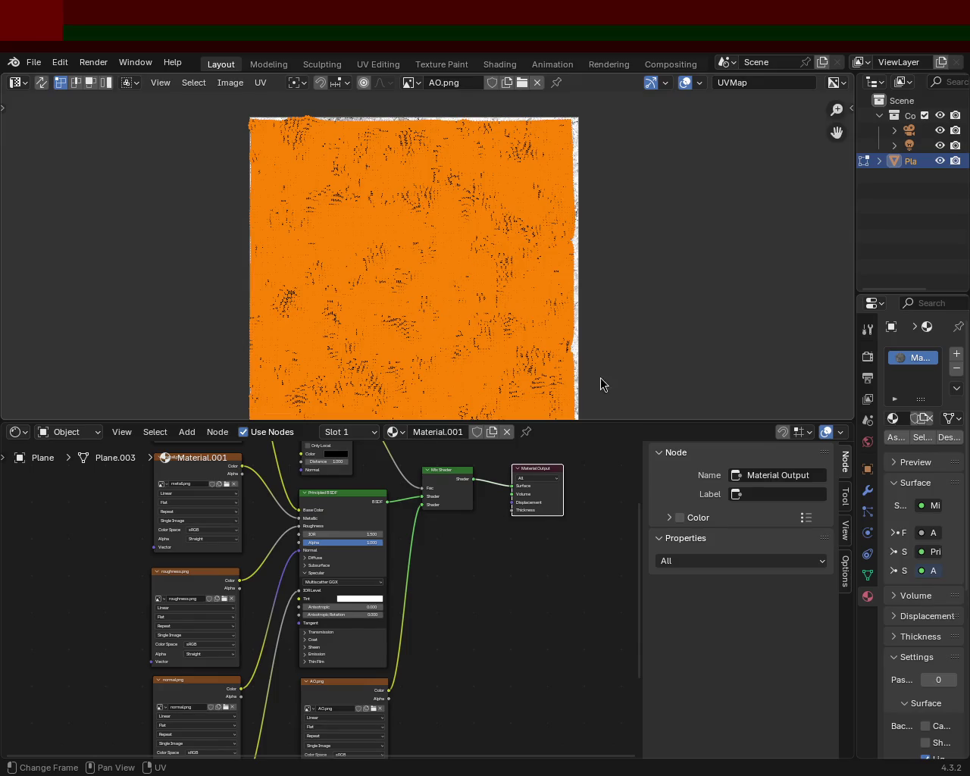
Make the lower shader area a UV Editor, restore the upper 3D Viewport, and look down on the plane.
click(9, 435)
click(66, 505)
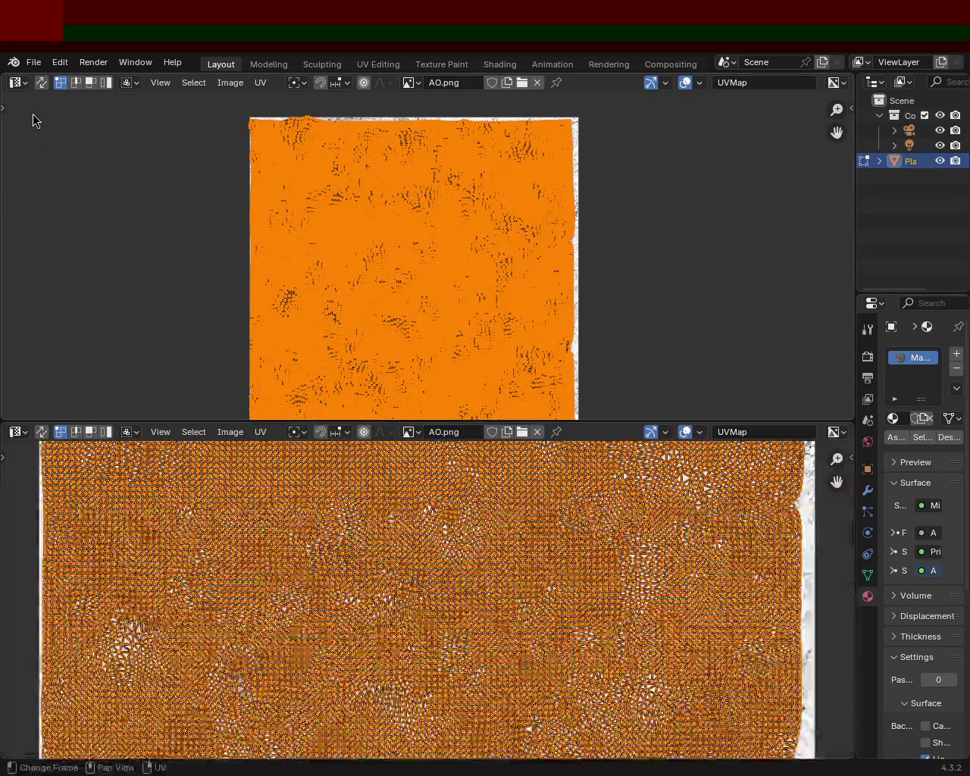
click(18, 83)
click(46, 124)
mouse_move(427, 310)
middle_down()
mouse_move(476, 369)
mouse_move(427, 296)
middle_up()
drag(544, 421, 559, 235)
scroll(465, 527, down, 3)
scroll(472, 472, down, 1)
middle_drag(512, 162, 502, 212)
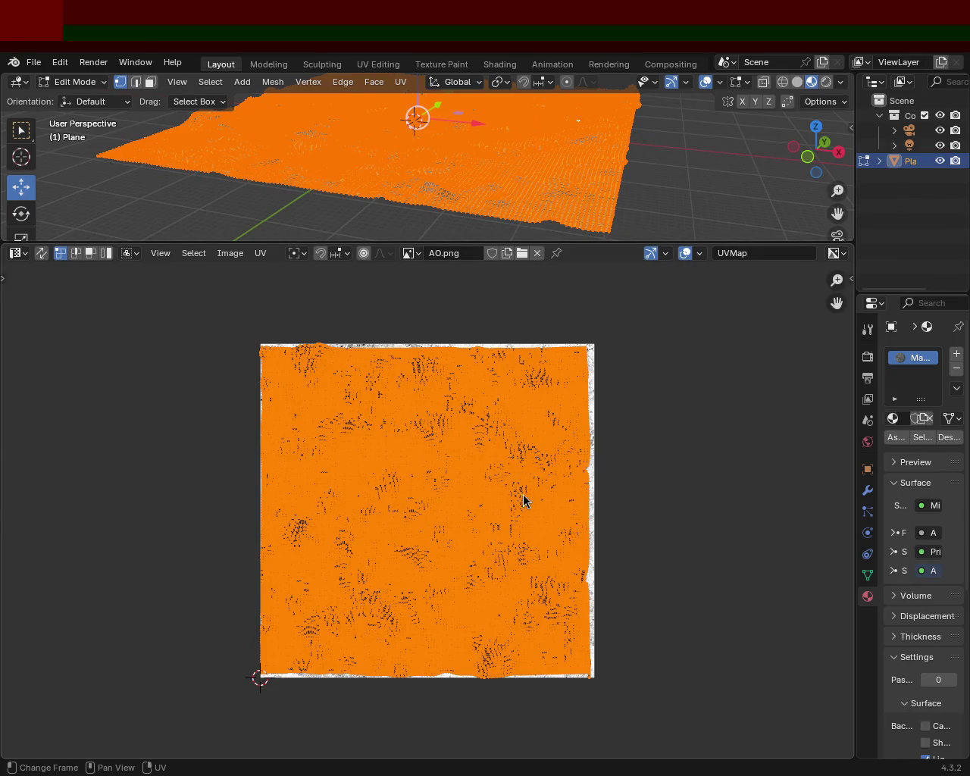
Scale the UVs up about 9.9 times, enlarge the 3D view, and deselect the terrain mesh.
key(s)
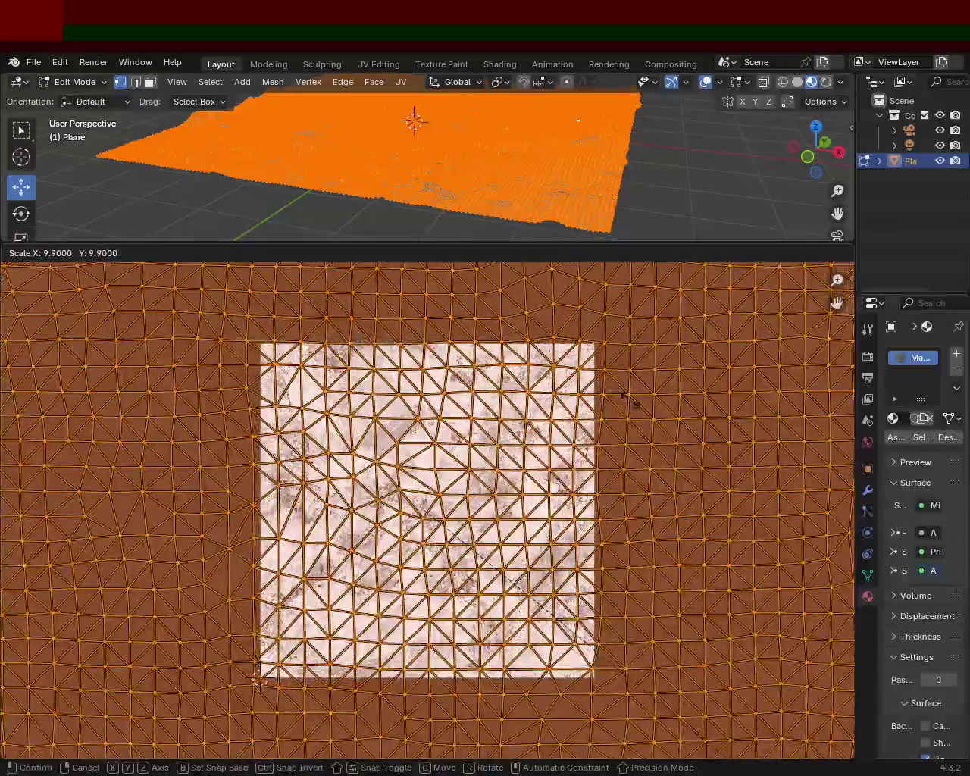
click(633, 403)
mouse_move(578, 119)
middle_down()
mouse_move(533, 194)
mouse_move(439, 174)
mouse_move(526, 230)
middle_up()
drag(580, 243, 578, 415)
mouse_move(536, 241)
middle_down()
mouse_move(531, 320)
mouse_move(518, 252)
middle_up()
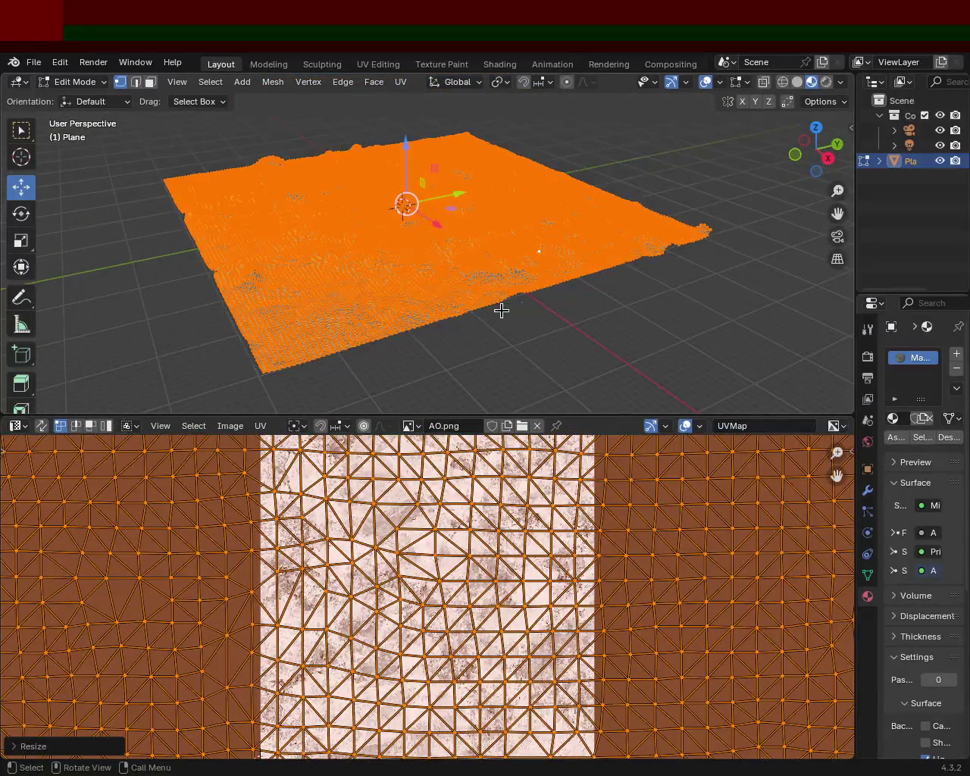
click(610, 290)
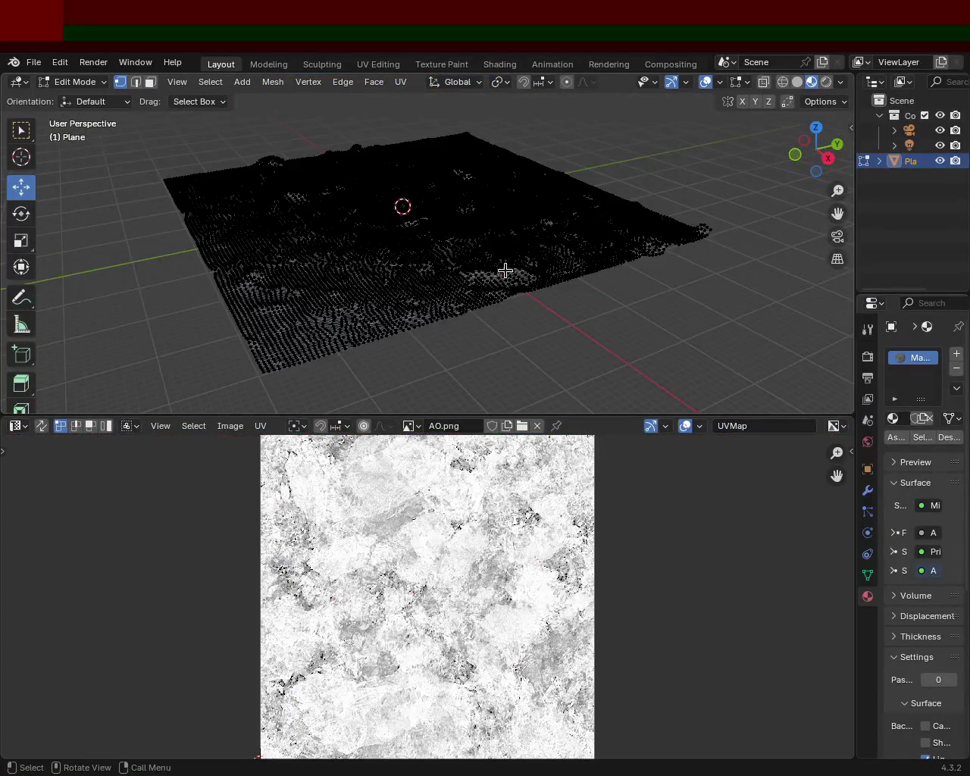
Hide gizmos and overlays to inspect the densely tiled rocky texture, then show them again.
click(671, 81)
click(705, 82)
mouse_move(483, 234)
ctrl+middle_down()
mouse_move(474, 257)
mouse_move(448, 217)
mouse_move(476, 228)
mouse_move(474, 253)
mouse_move(452, 249)
mouse_move(460, 258)
mouse_move(389, 293)
mouse_move(417, 298)
mouse_move(512, 255)
mouse_move(500, 353)
ctrl+middle_up()
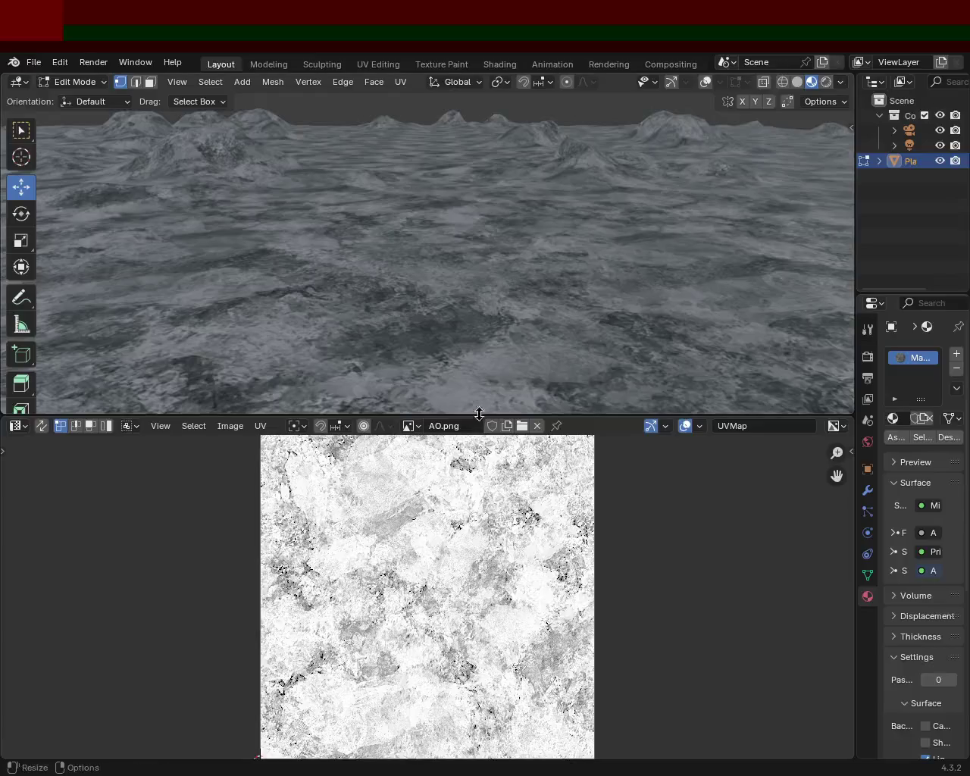
click(672, 83)
click(707, 83)
Select the whole mesh, scale its UVs by 0.5, then deselect all and orbit the terrain.
key(a)
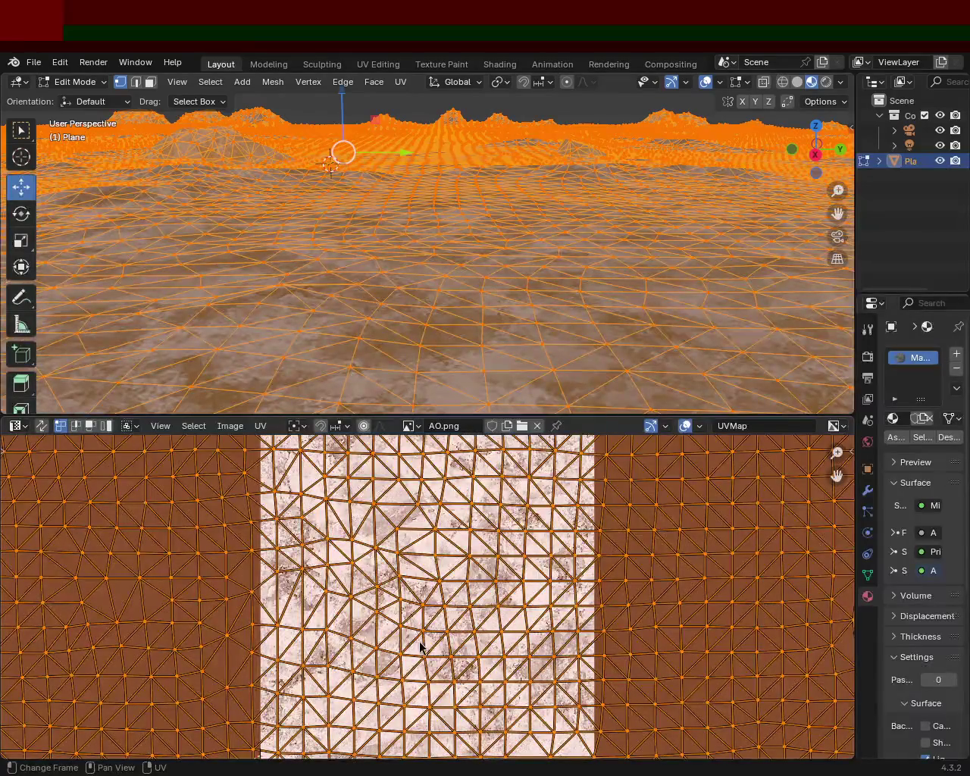
key(s)
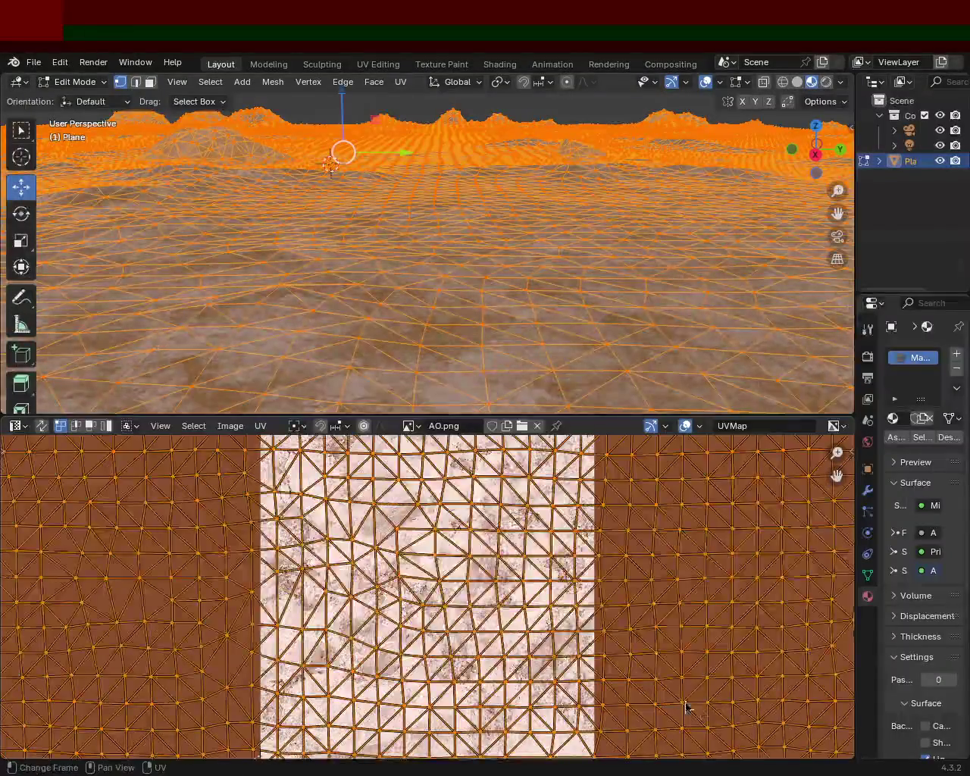
click(681, 699)
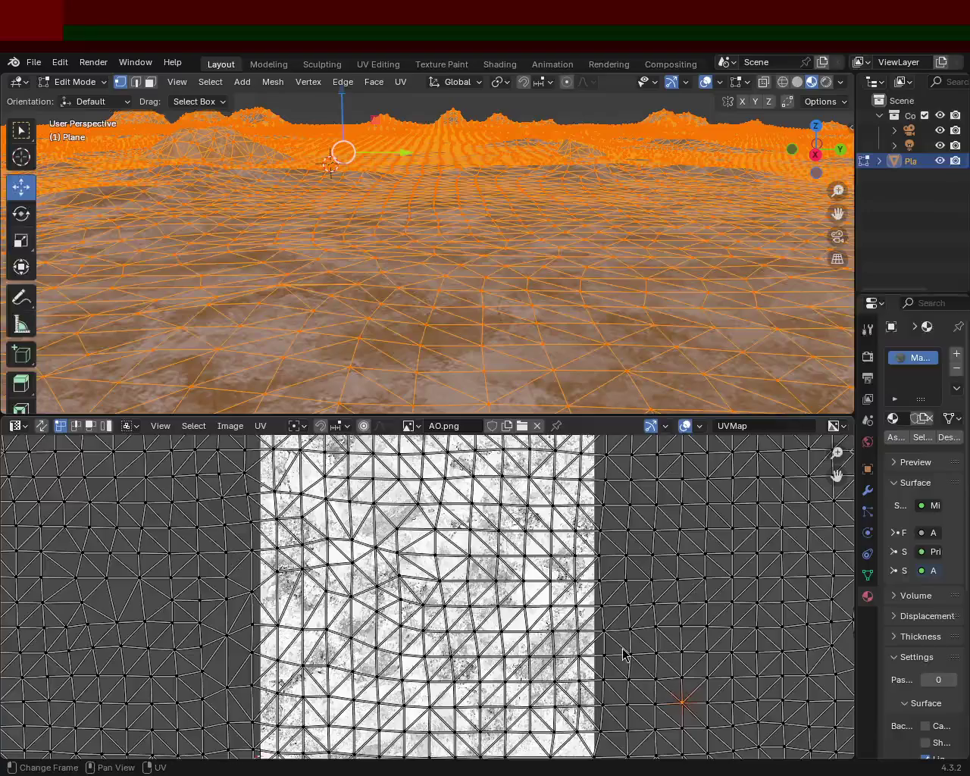
key(a)
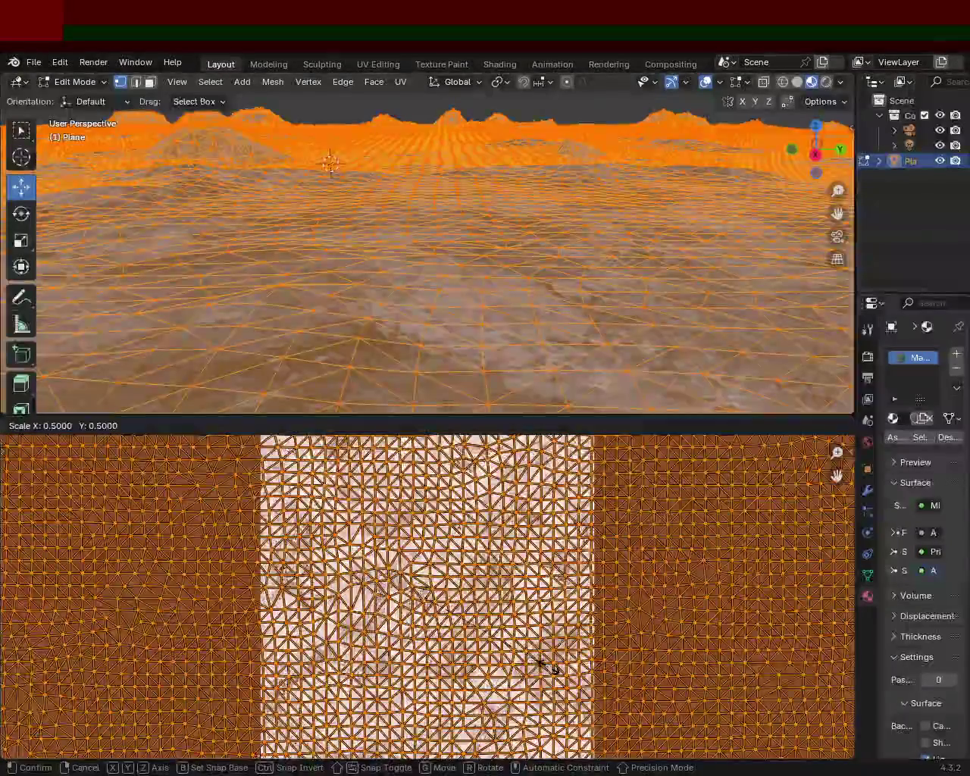
click(539, 664)
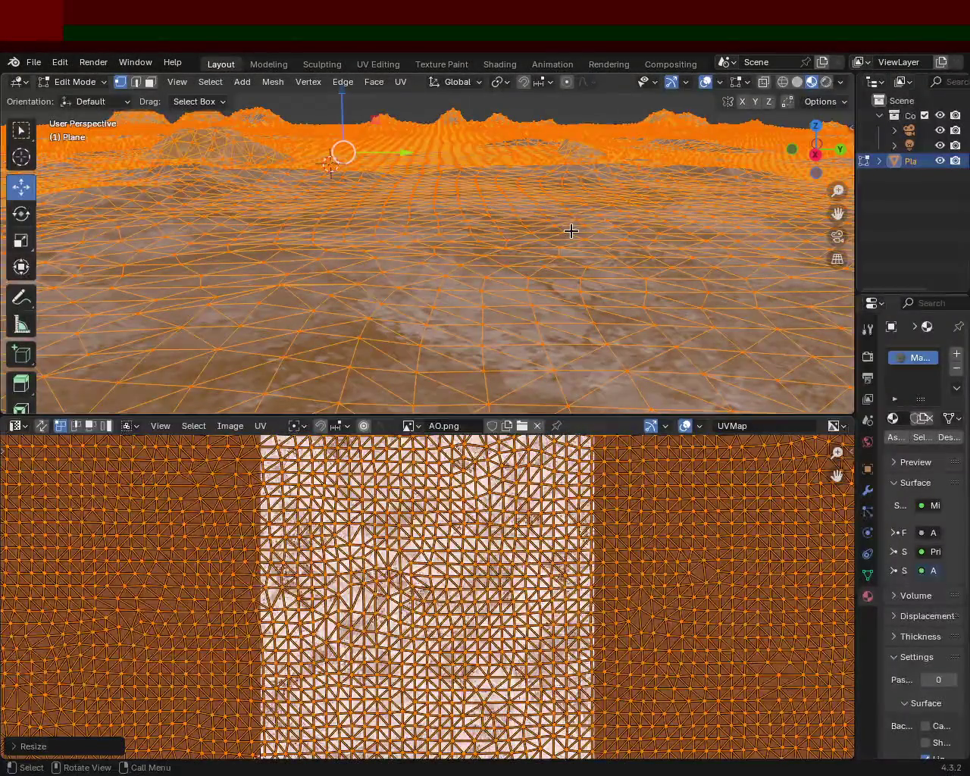
key(alt+a)
middle_drag(571, 231, 743, 117)
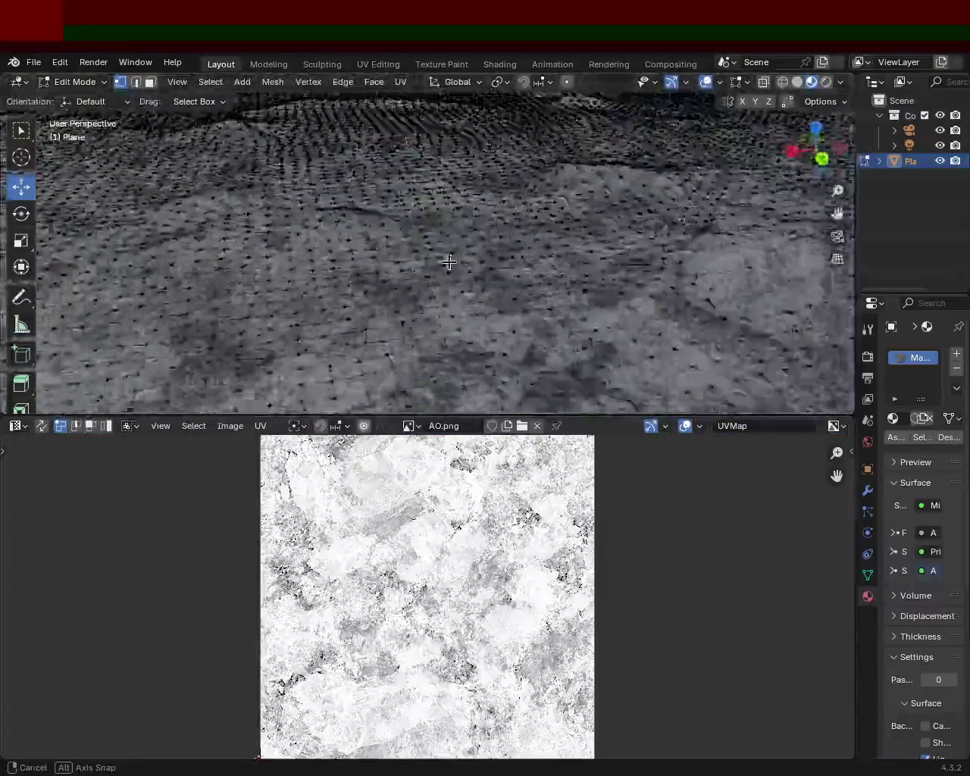
Hide overlays, make the 3D view taller than the UV Editor, orbit low, then restore overlays.
click(719, 82)
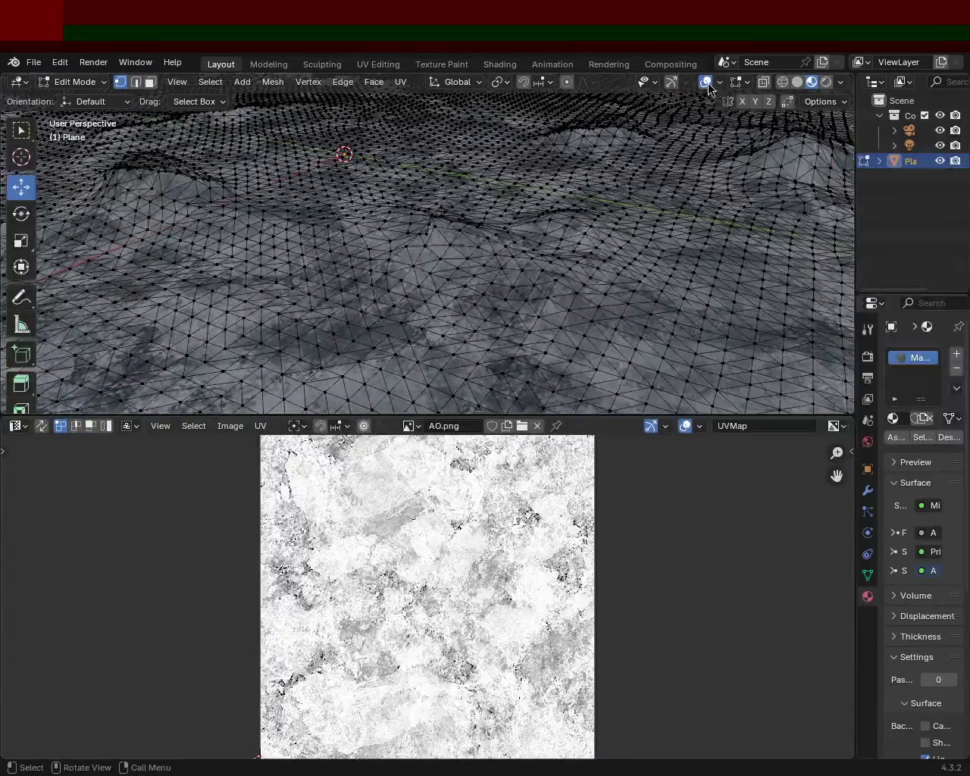
click(706, 82)
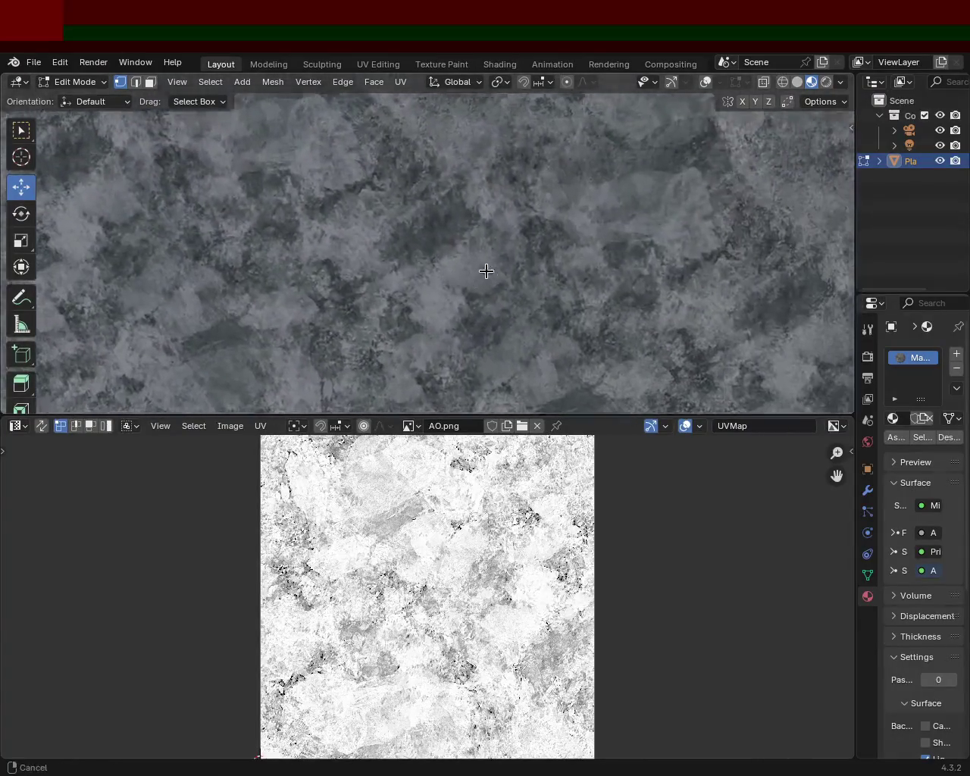
drag(758, 427, 758, 514)
mouse_move(613, 277)
middle_down()
mouse_move(452, 282)
mouse_move(439, 300)
mouse_move(504, 333)
mouse_move(496, 253)
mouse_move(500, 265)
mouse_move(548, 182)
mouse_move(455, 253)
mouse_move(513, 219)
mouse_move(472, 225)
mouse_move(487, 210)
mouse_move(490, 217)
mouse_move(455, 229)
mouse_move(459, 241)
mouse_move(472, 215)
middle_up()
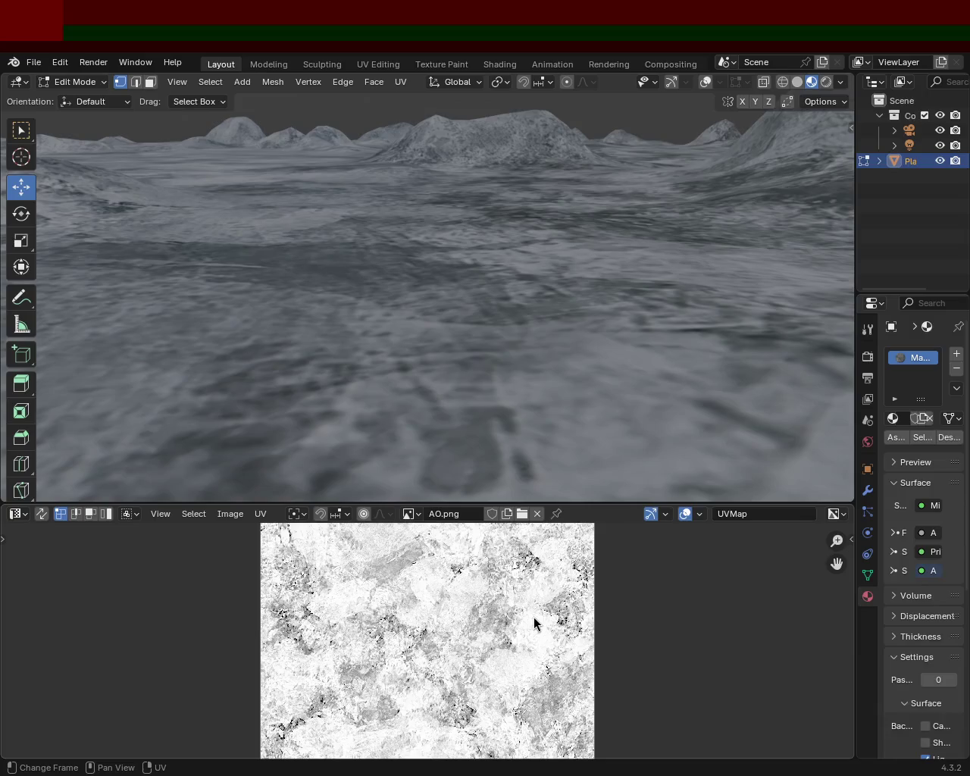
click(705, 84)
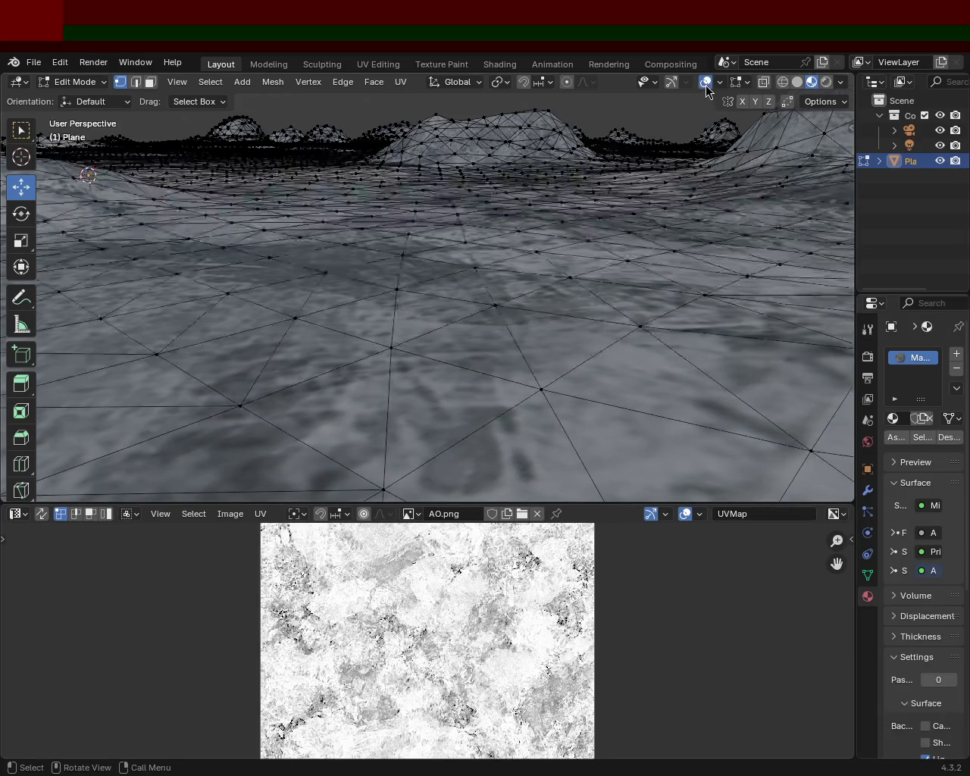
Reselect the whole mesh, scale the UVs by about 2.24, then hide overlays and orbit over the ridges.
key(Tab)
key(Tab)
key(a)
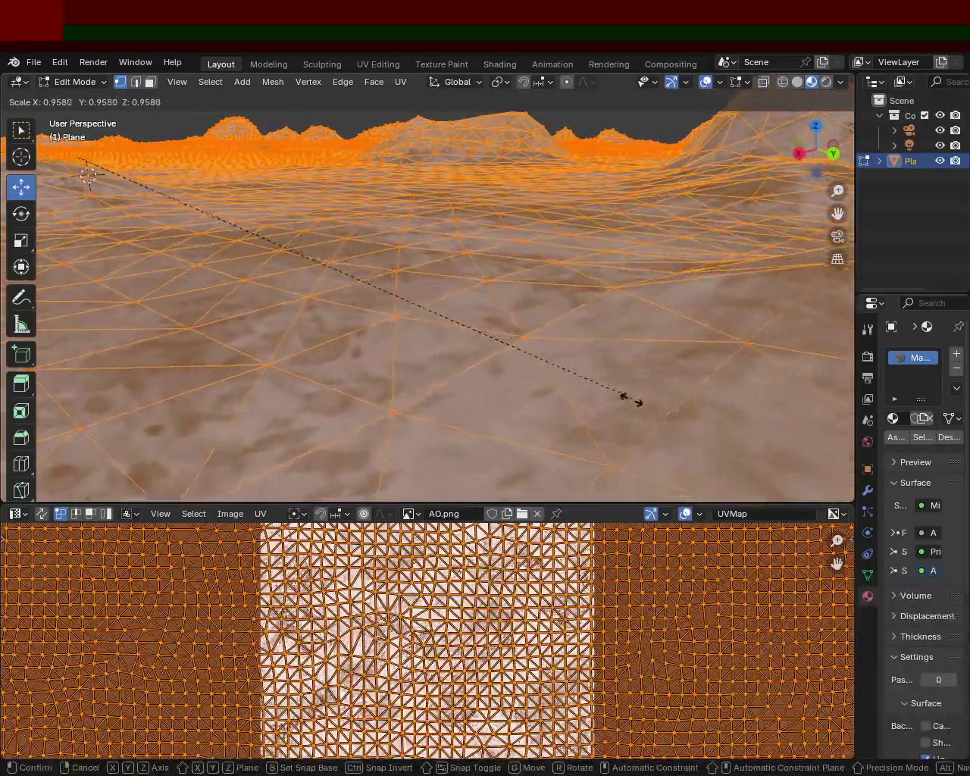
key(s)
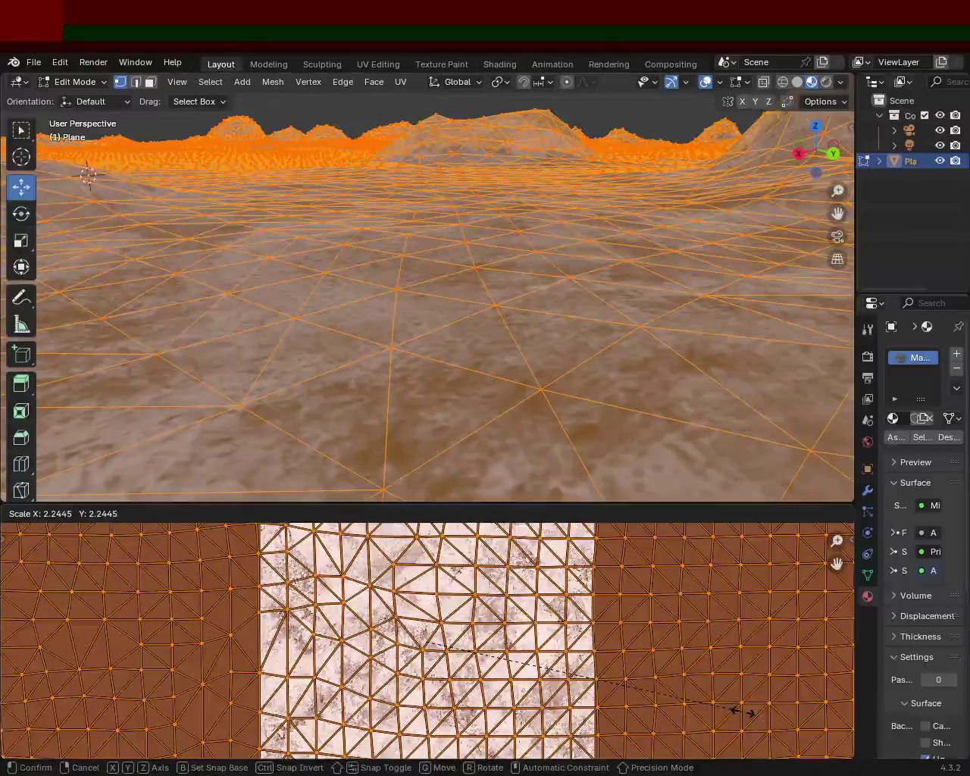
click(742, 711)
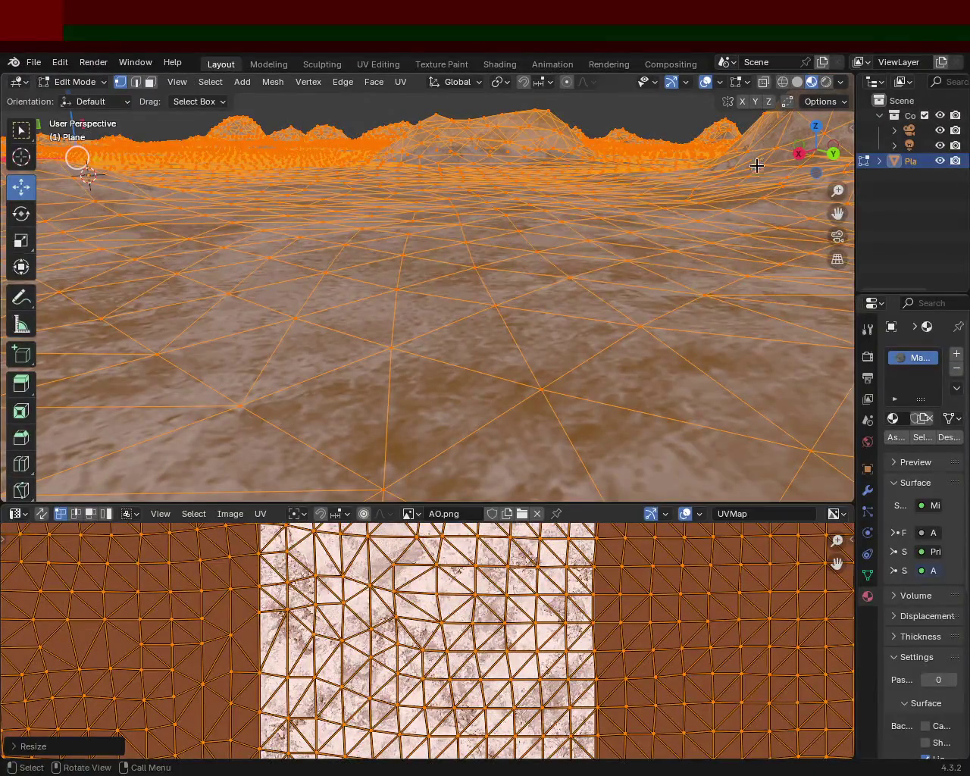
click(705, 85)
mouse_move(474, 273)
middle_down()
mouse_move(411, 239)
mouse_move(391, 270)
mouse_move(359, 266)
mouse_move(372, 280)
mouse_move(493, 270)
mouse_move(450, 282)
mouse_move(385, 263)
middle_up()
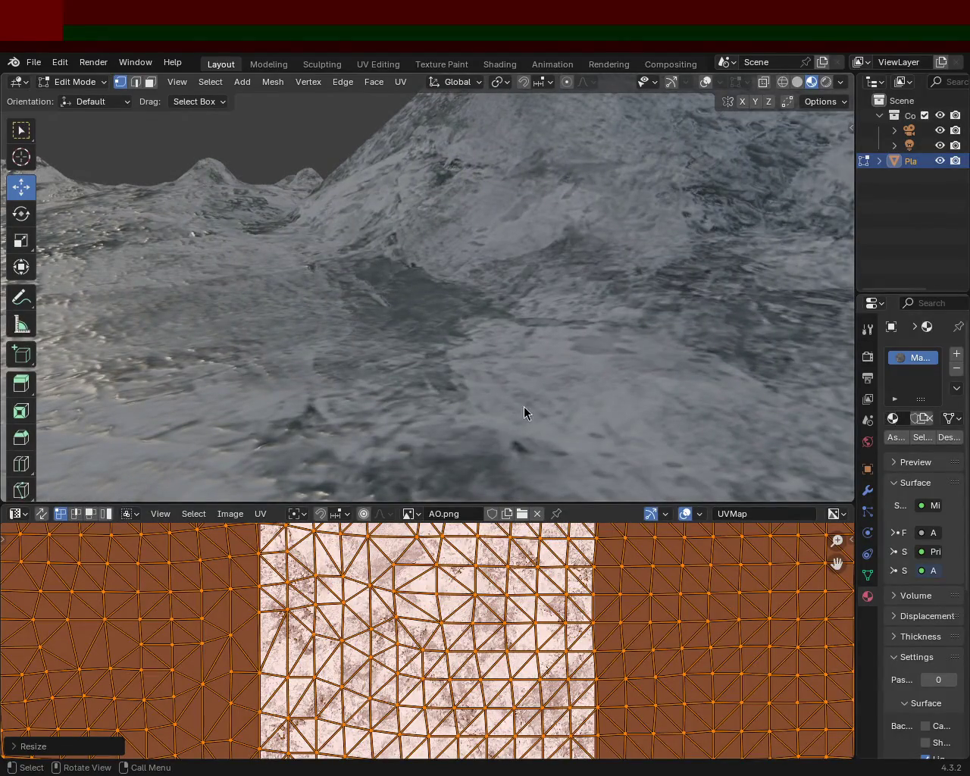
Inspect the ridges, scale the UVs to about 0.94, then begin rescaling them to roughly 1.17.
mouse_move(479, 500)
middle_down()
mouse_move(305, 268)
mouse_move(270, 271)
mouse_move(268, 260)
mouse_move(279, 271)
mouse_move(305, 262)
mouse_move(293, 266)
middle_up()
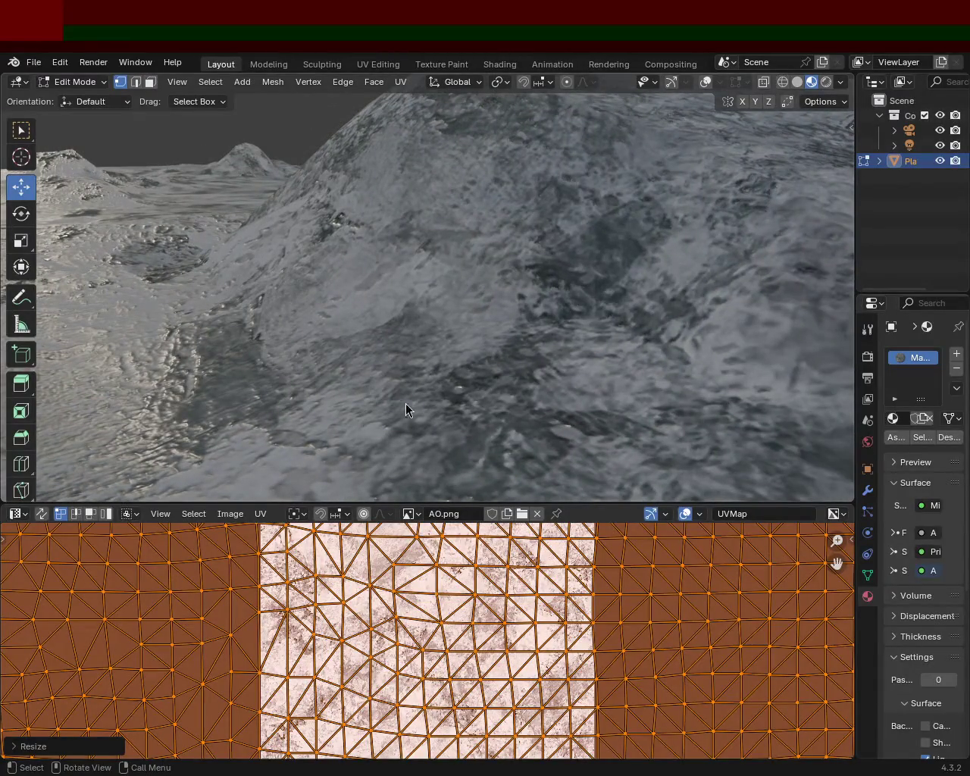
mouse_move(358, 301)
middle_down()
mouse_move(492, 353)
mouse_move(370, 313)
mouse_move(290, 328)
mouse_move(300, 318)
mouse_move(278, 310)
mouse_move(247, 306)
mouse_move(223, 316)
mouse_move(306, 321)
mouse_move(284, 316)
mouse_move(294, 311)
mouse_move(344, 334)
mouse_move(316, 329)
mouse_move(318, 318)
middle_up()
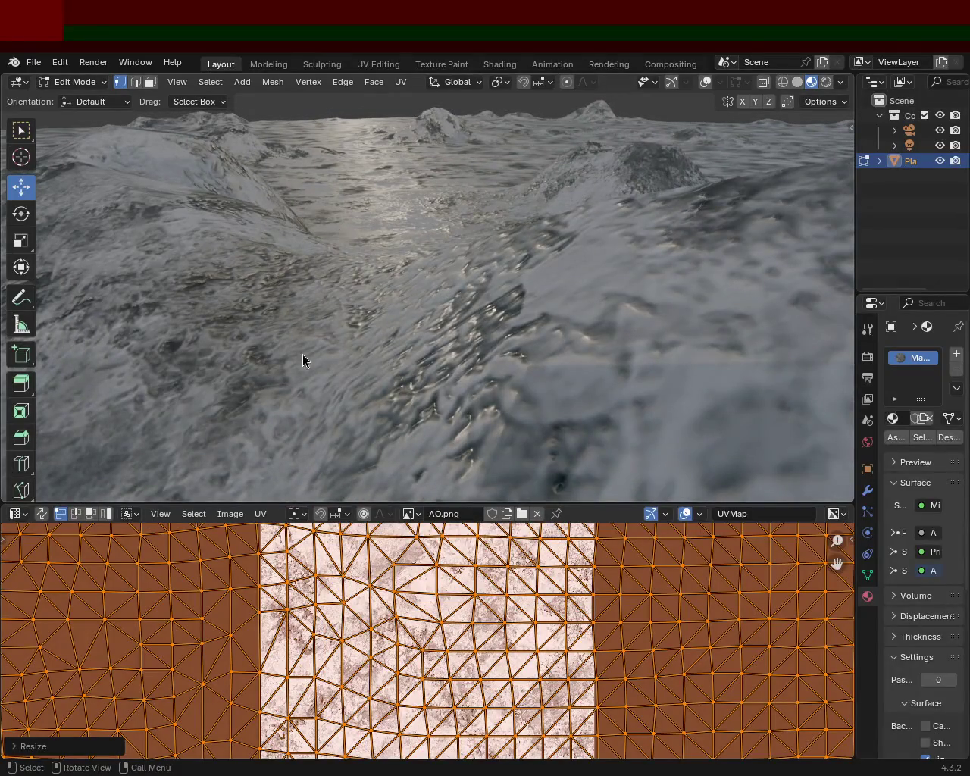
middle_drag(579, 206, 531, 379)
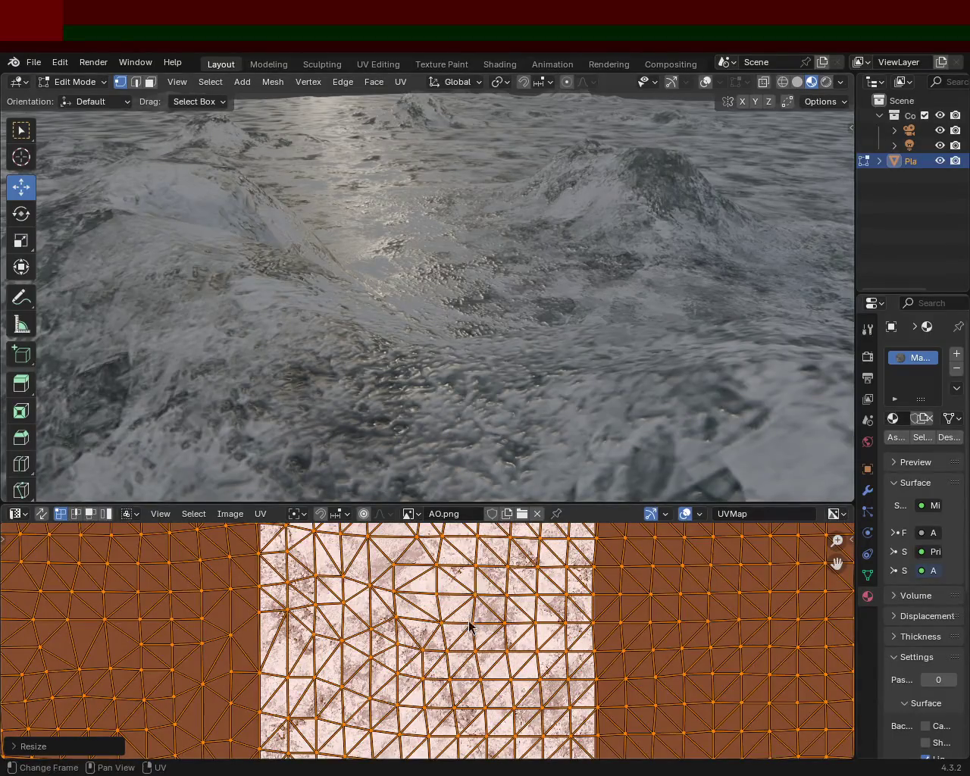
key(s)
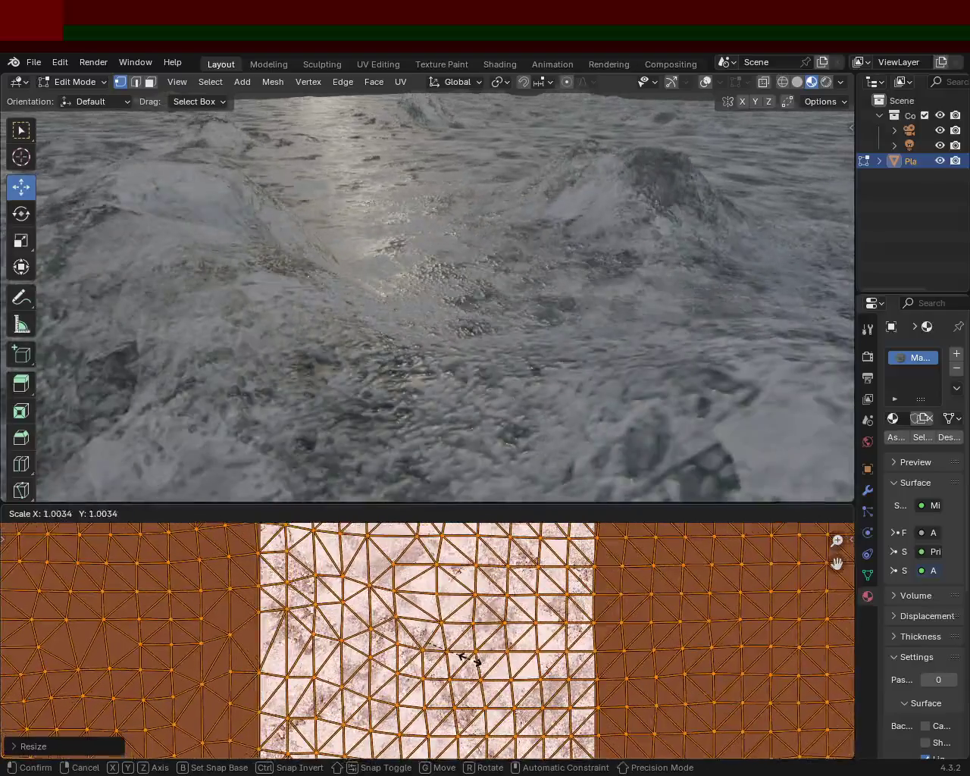
click(468, 658)
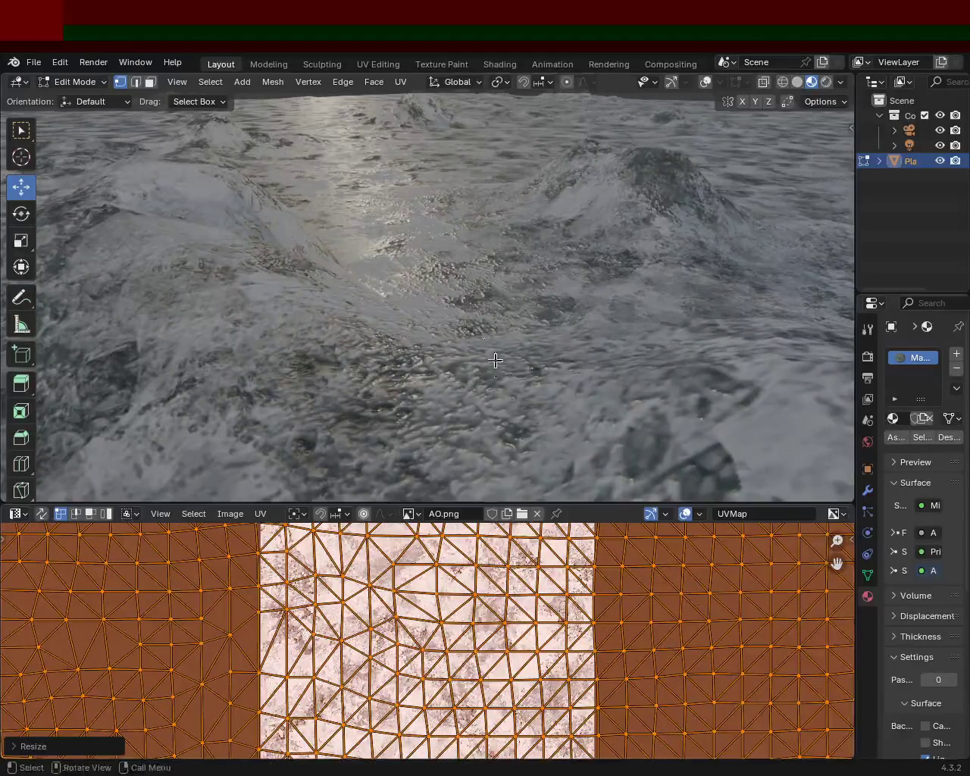
middle_drag(348, 295, 342, 355)
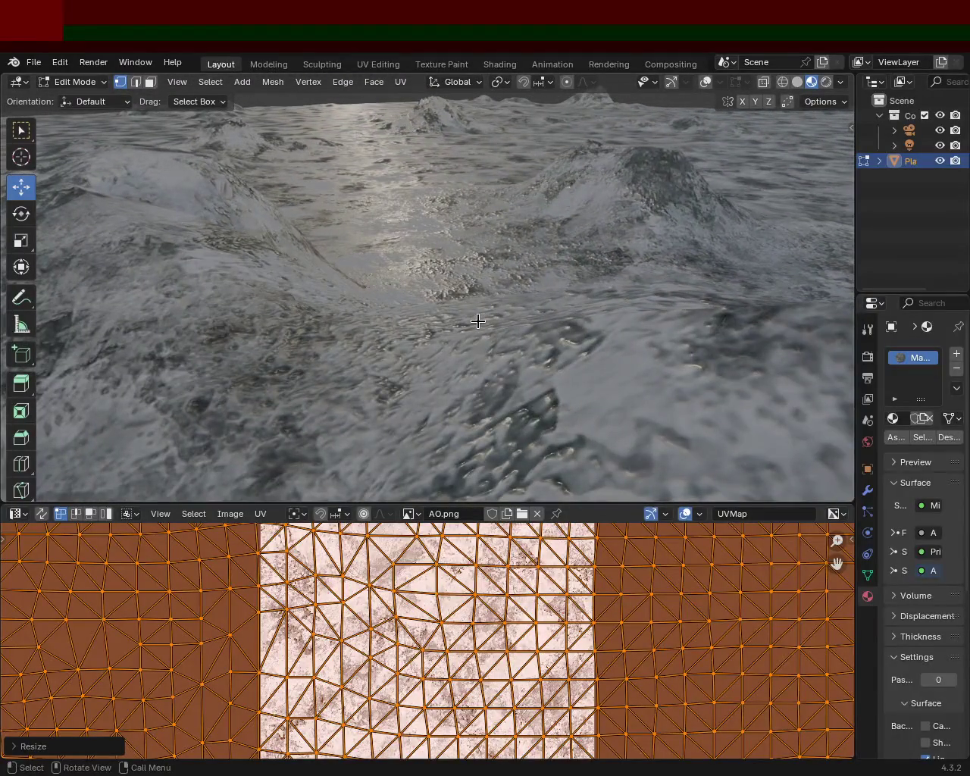
key(s)
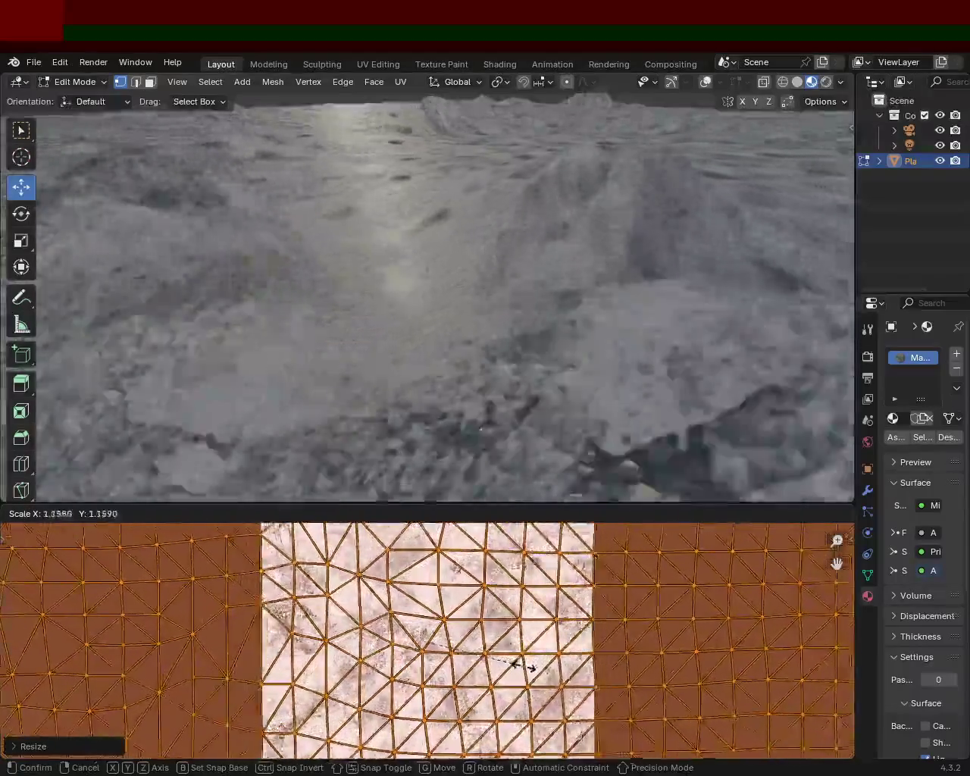
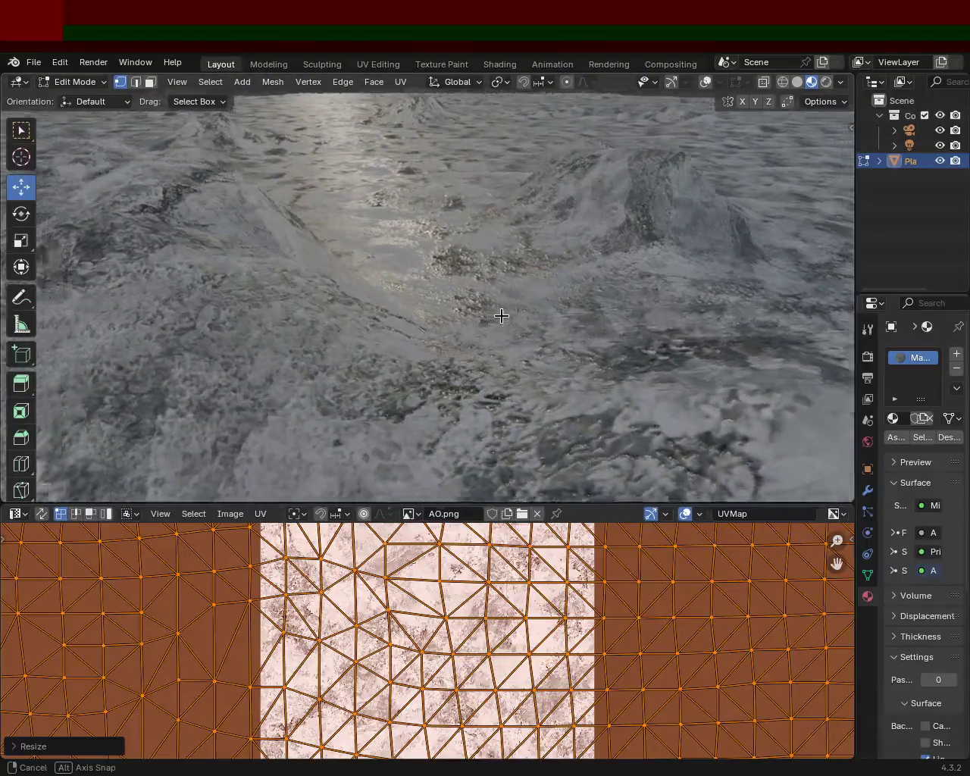
Rescale the terrain's UVs up and down until the rock texture repeats about 2x denser.
key(s)
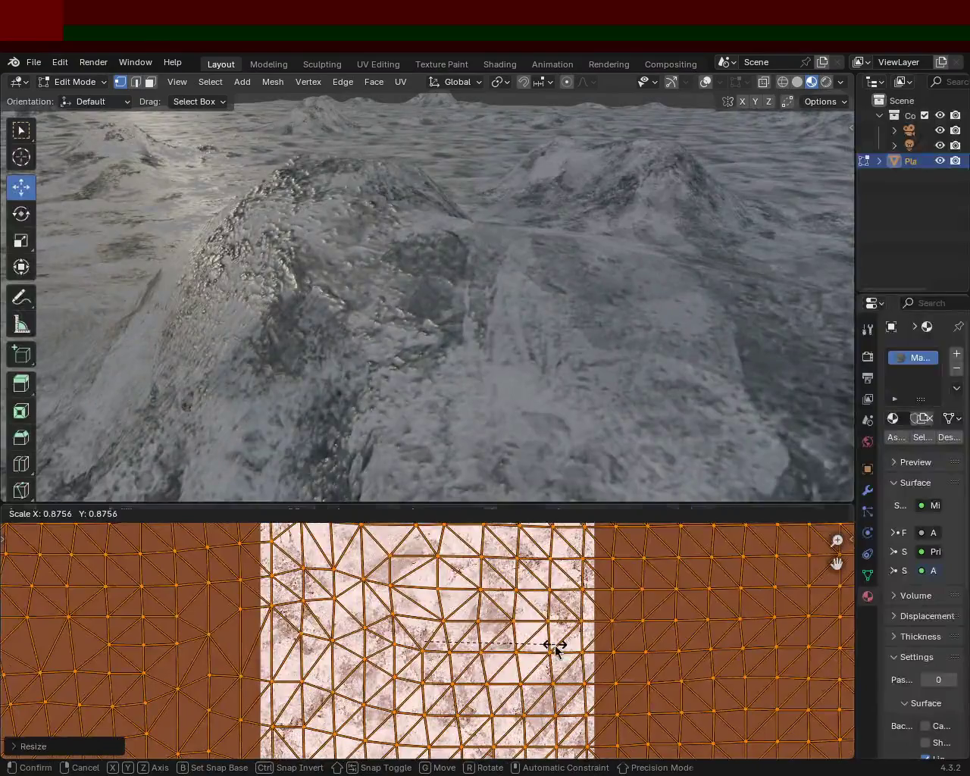
click(556, 645)
mouse_move(563, 323)
middle_down()
mouse_move(550, 317)
mouse_move(595, 325)
mouse_move(681, 318)
mouse_move(747, 357)
mouse_move(762, 320)
mouse_move(480, 392)
mouse_move(368, 346)
mouse_move(427, 318)
mouse_move(394, 318)
mouse_move(411, 284)
mouse_move(442, 322)
mouse_move(569, 349)
mouse_move(576, 336)
mouse_move(532, 348)
mouse_move(452, 322)
mouse_move(457, 332)
middle_up()
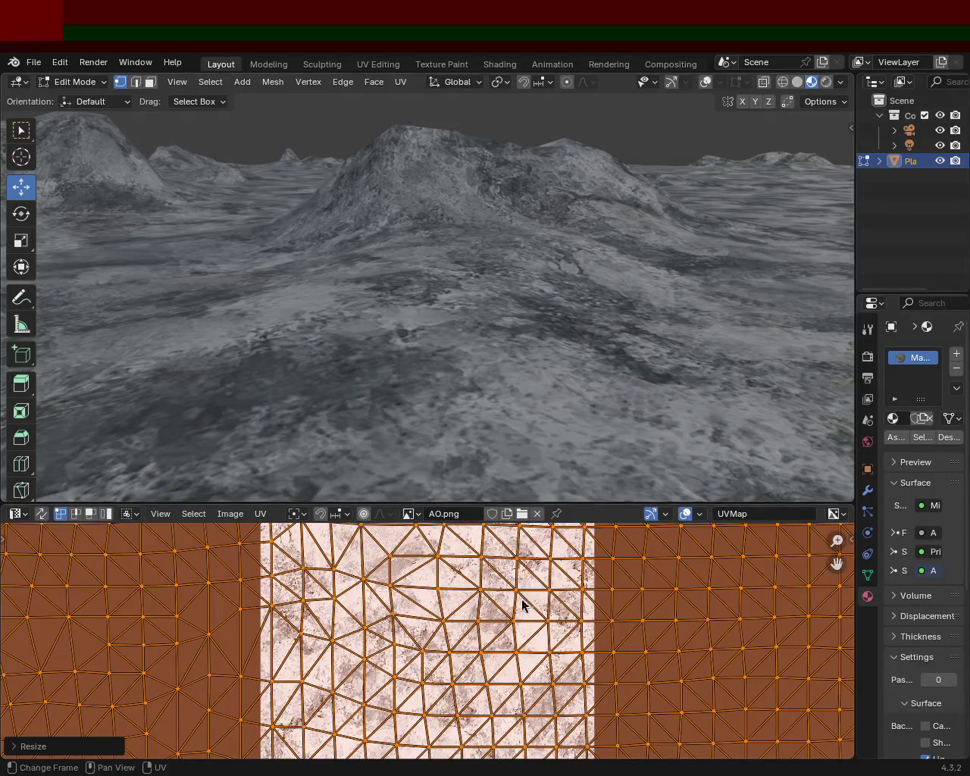
key(s)
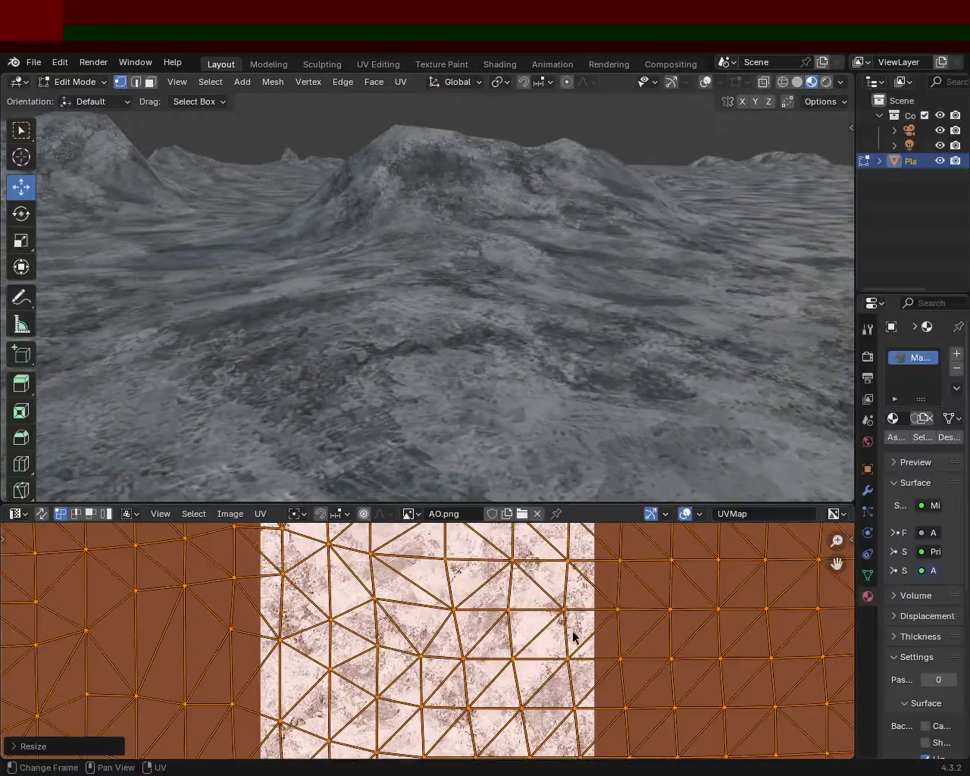
mouse_move(565, 470)
middle_down()
mouse_move(547, 404)
mouse_move(487, 321)
mouse_move(455, 310)
mouse_move(518, 339)
mouse_move(546, 424)
middle_up()
key(s)
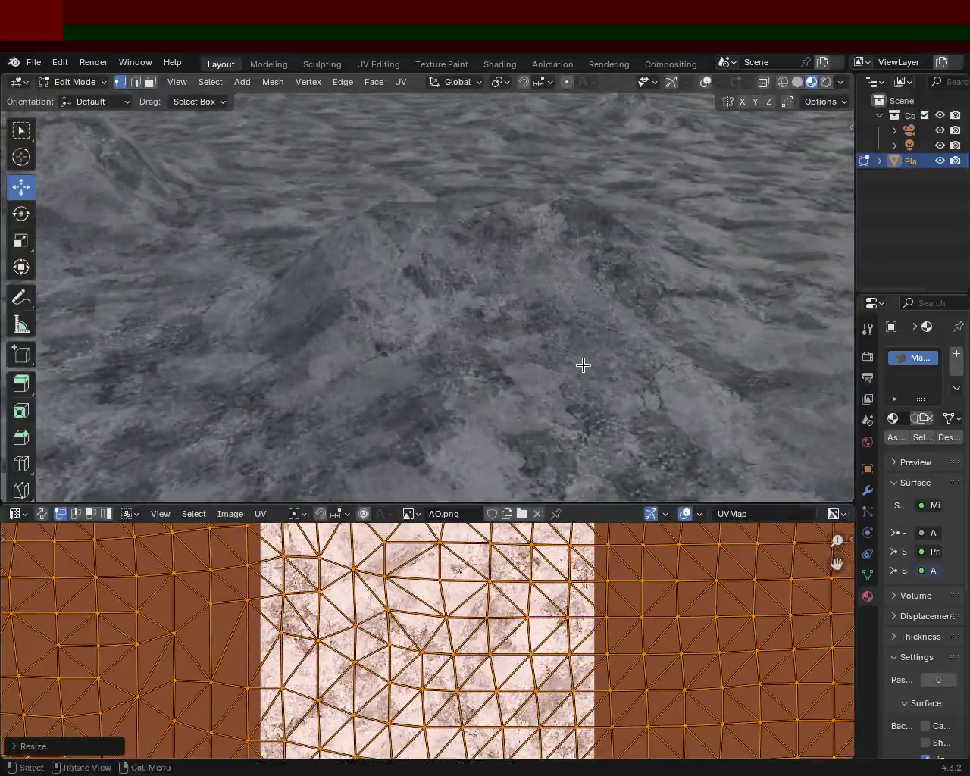
mouse_move(582, 365)
middle_down()
mouse_move(541, 336)
mouse_move(540, 349)
middle_up()
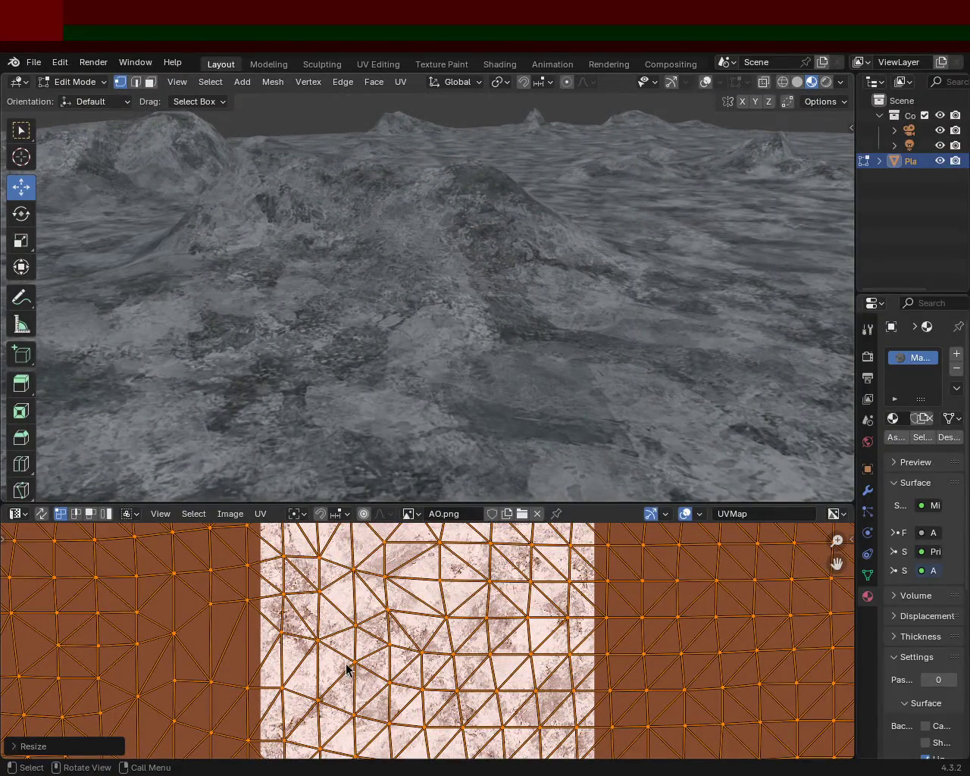
mouse_move(491, 470)
middle_down()
mouse_move(342, 343)
mouse_move(353, 331)
mouse_move(346, 363)
mouse_move(480, 361)
mouse_move(427, 336)
mouse_move(427, 313)
mouse_move(442, 339)
mouse_move(413, 304)
mouse_move(416, 318)
middle_up()
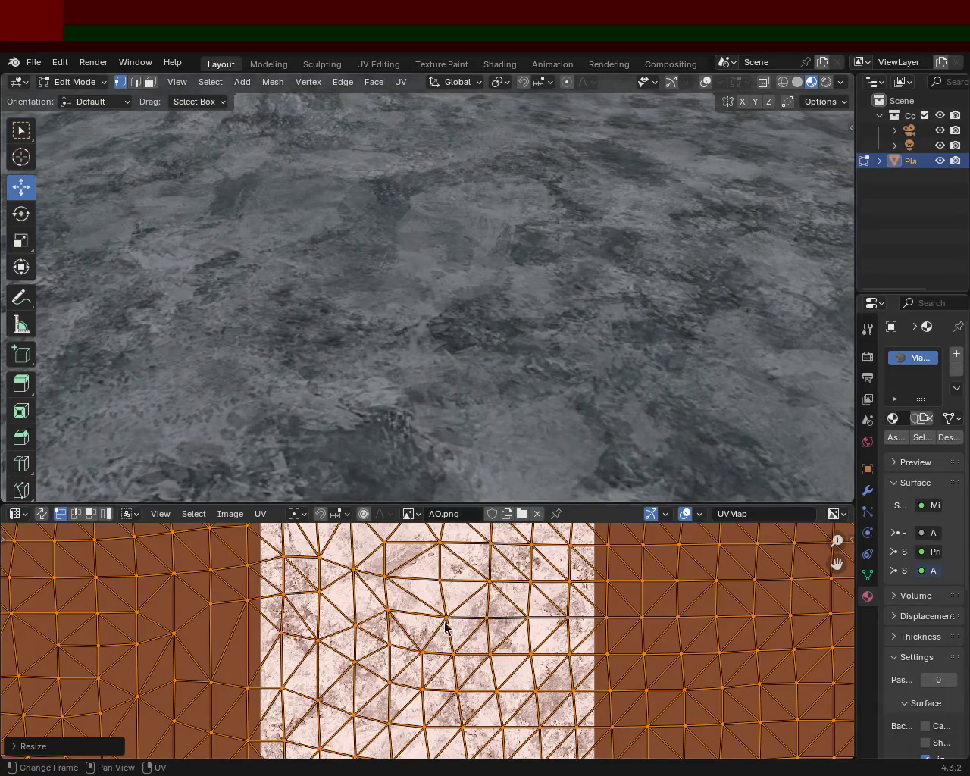
key(s)
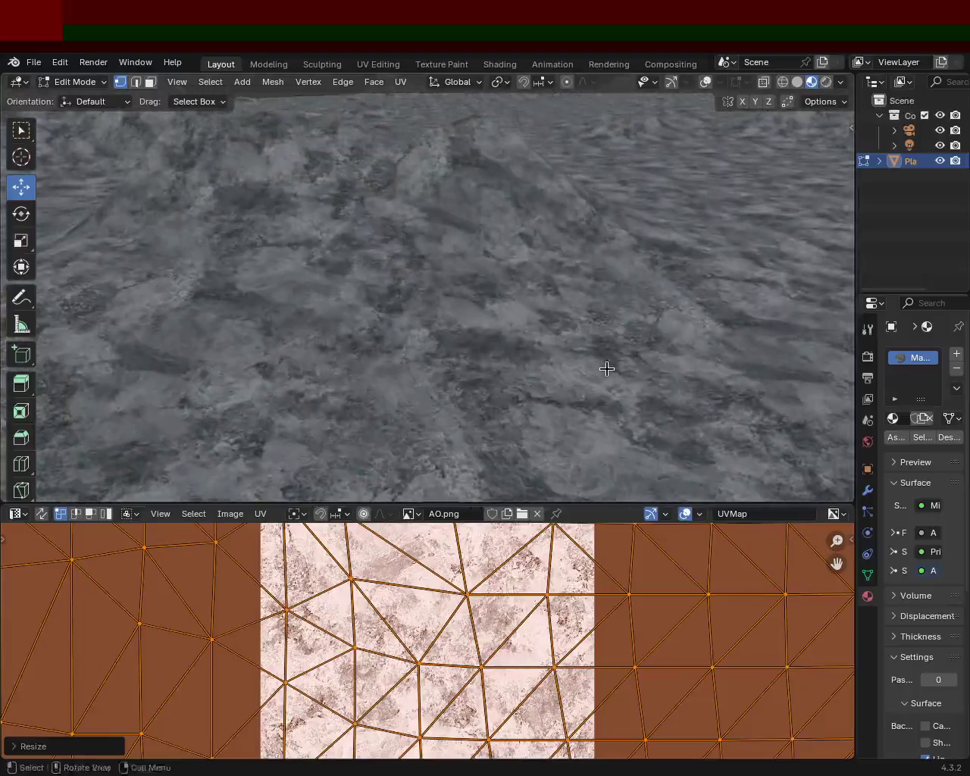
middle_drag(606, 368, 529, 339)
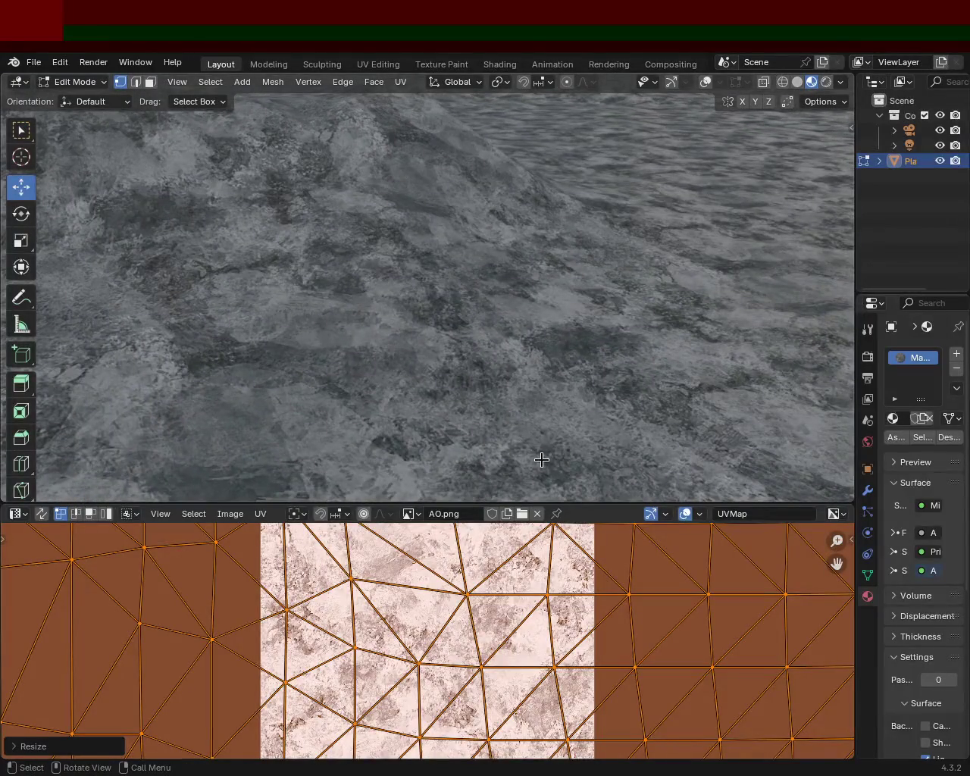
Select the whole terrain and shrink its UVs slightly to refine the rock texture scale.
click(604, 332)
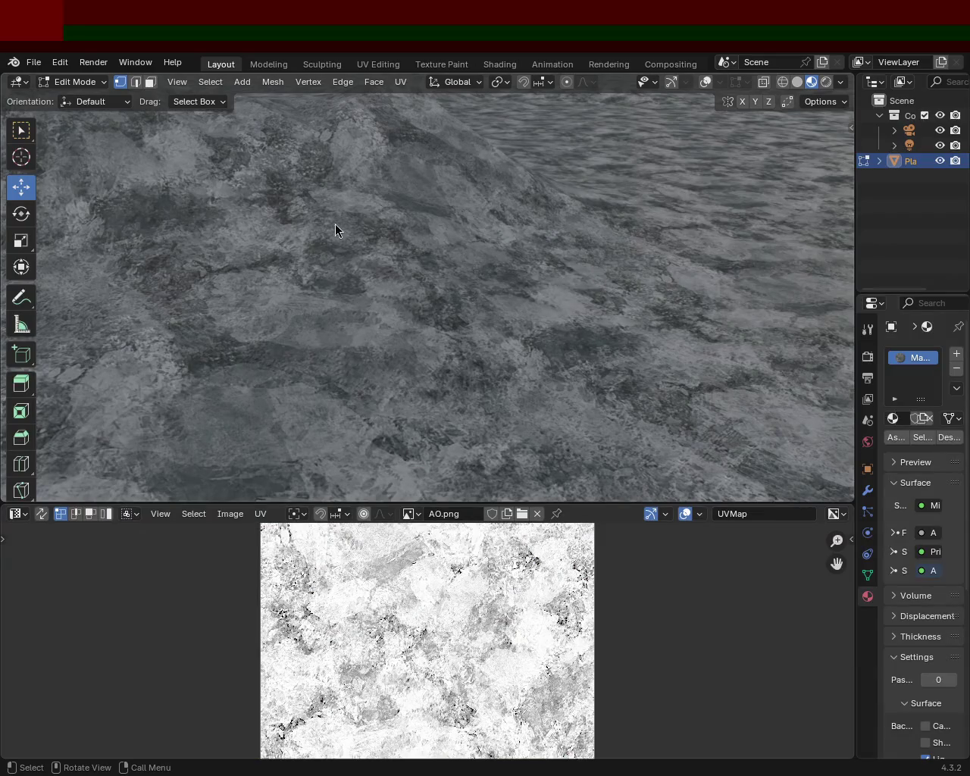
mouse_move(557, 283)
middle_down()
mouse_move(559, 313)
mouse_move(536, 262)
middle_up()
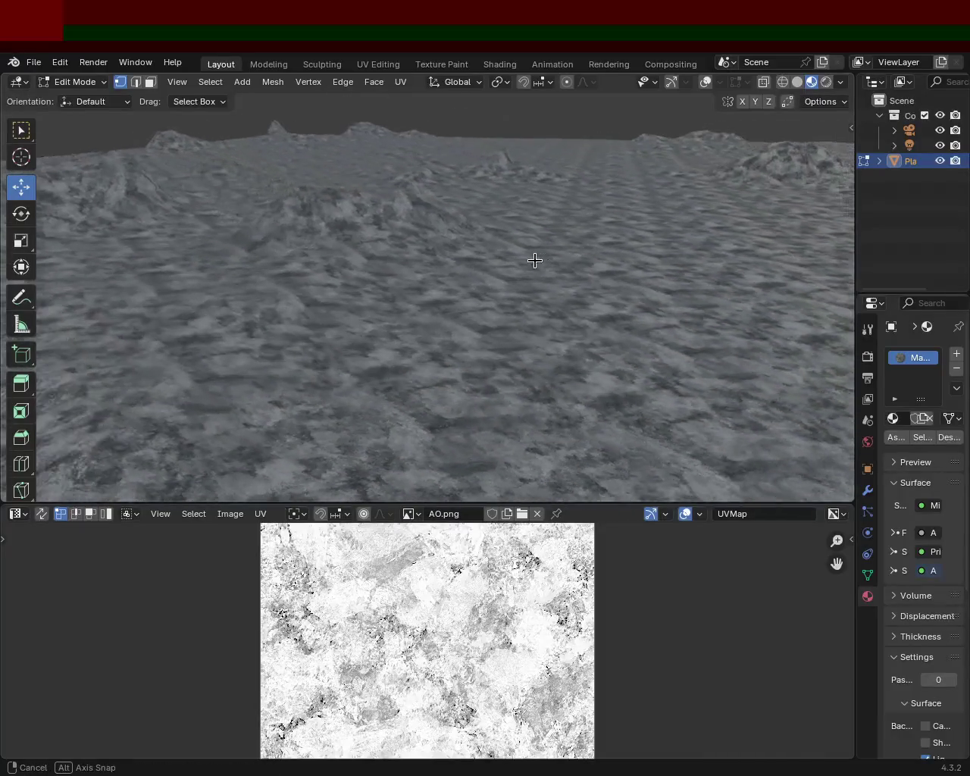
key(a)
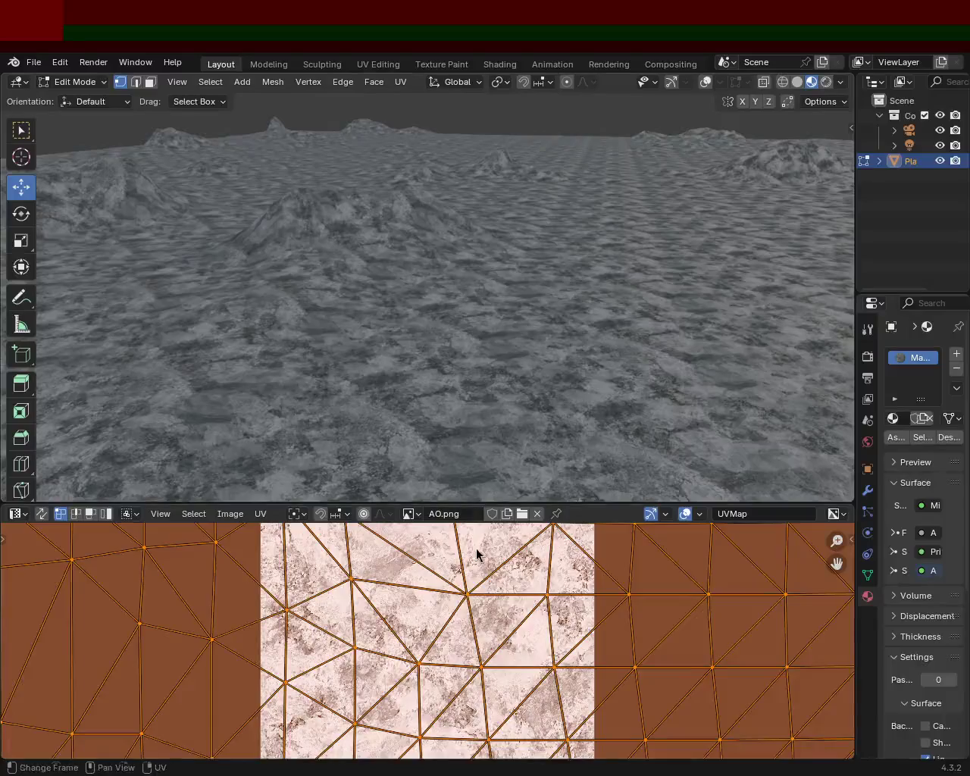
key(s)
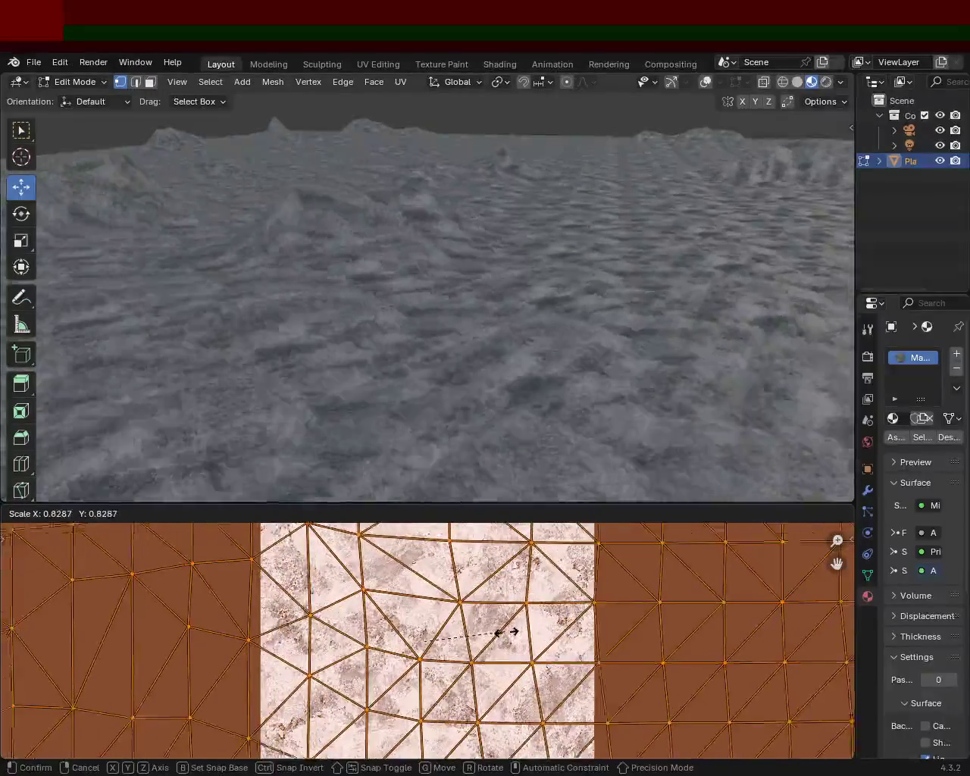
click(505, 630)
mouse_move(530, 323)
middle_down()
mouse_move(528, 297)
mouse_move(466, 280)
middle_up()
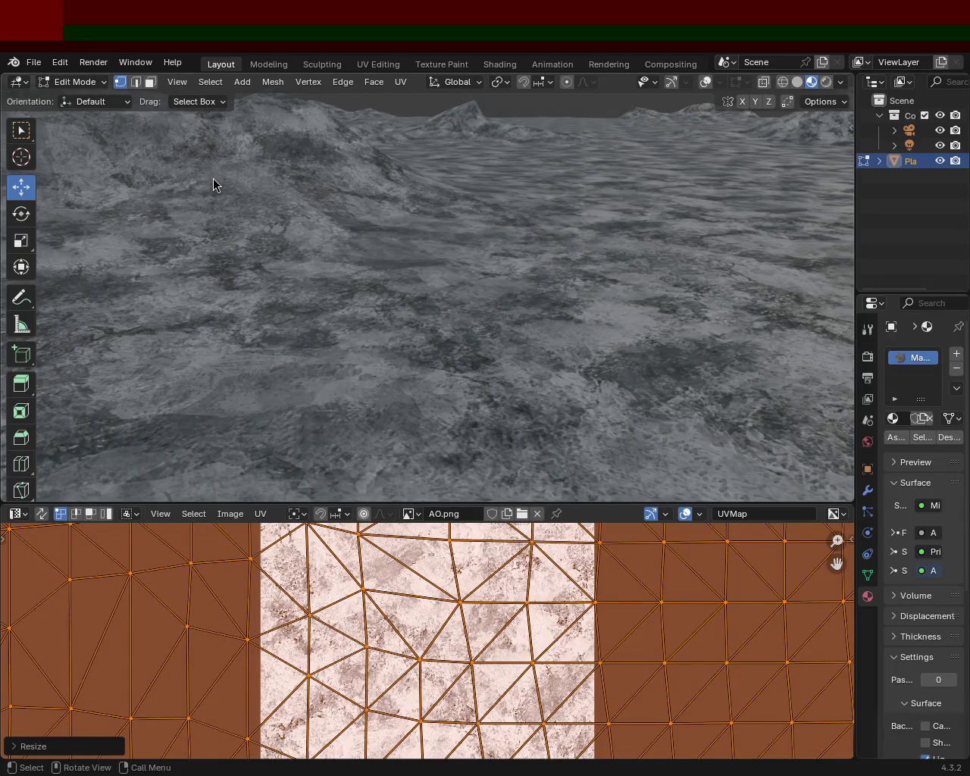
Reselect the entire terrain mesh and widen the Outliner and Properties column.
click(436, 277)
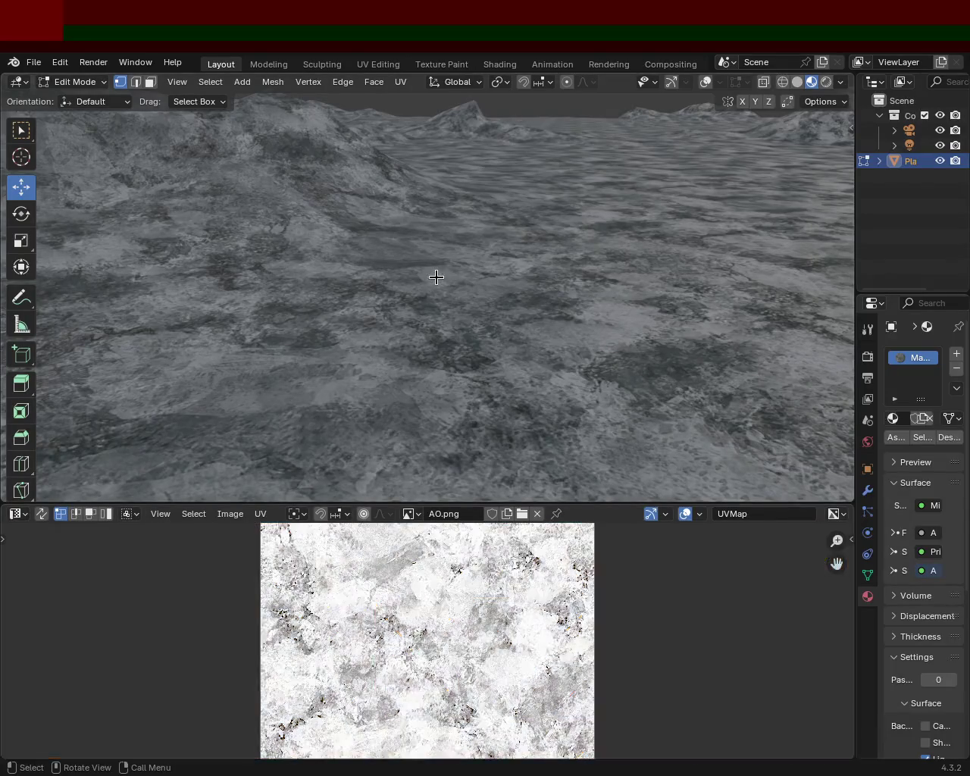
mouse_move(464, 270)
middle_down()
mouse_move(441, 299)
mouse_move(470, 325)
mouse_move(444, 293)
mouse_move(402, 313)
mouse_move(474, 280)
middle_up()
key(a)
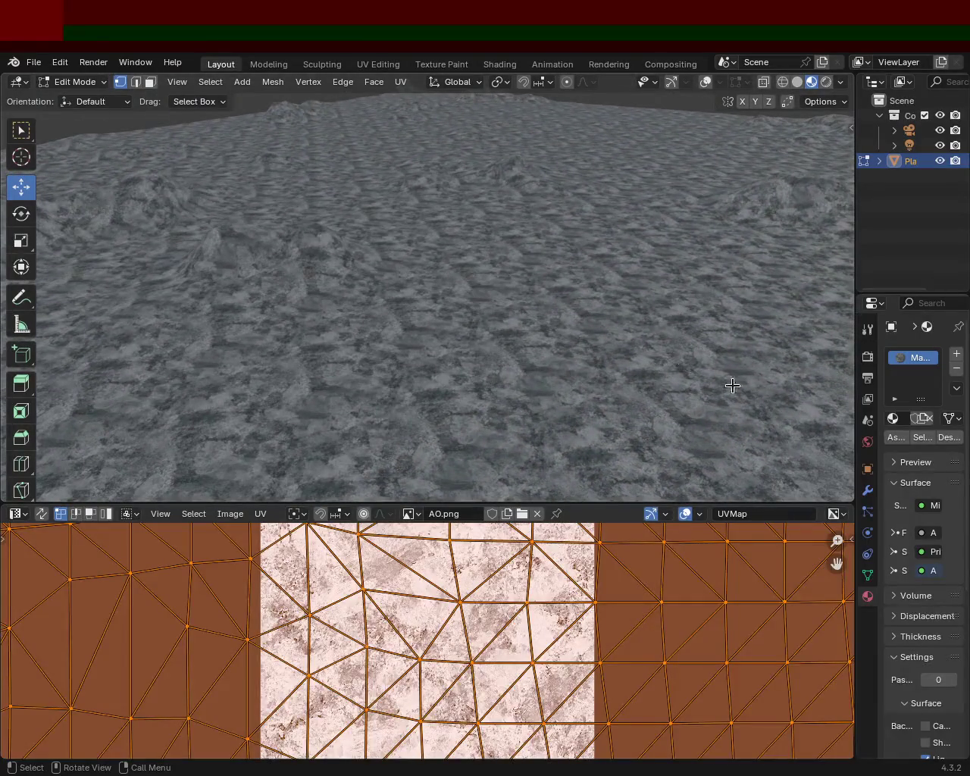
drag(857, 383, 683, 398)
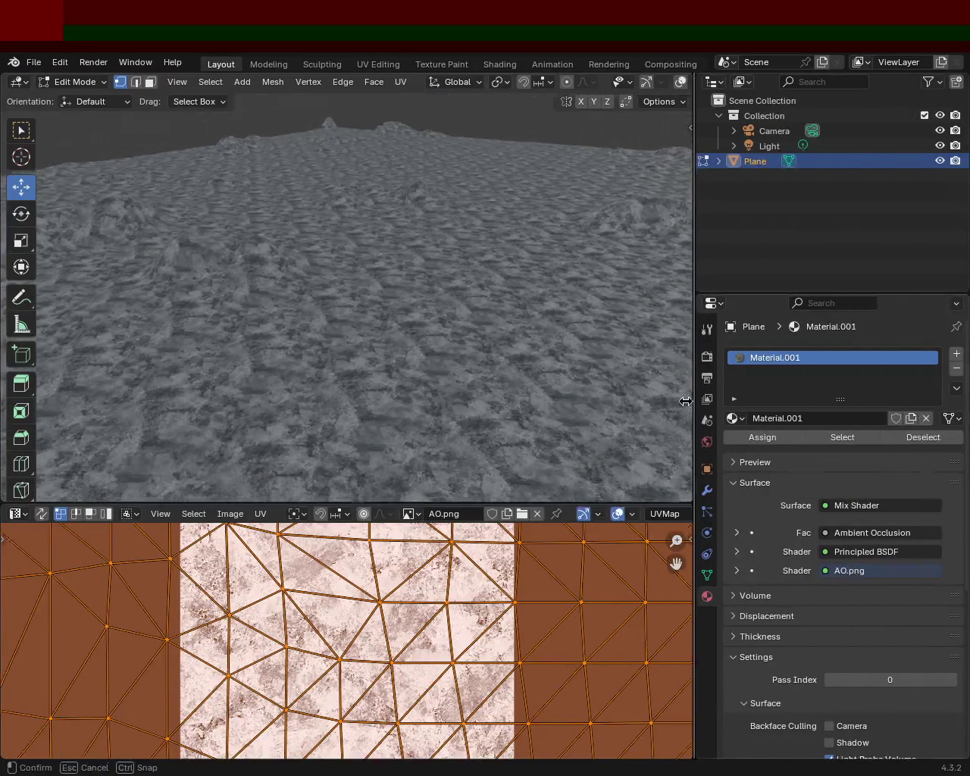
Add a new material slot with Material.002 and assign it to the whole terrain.
click(957, 356)
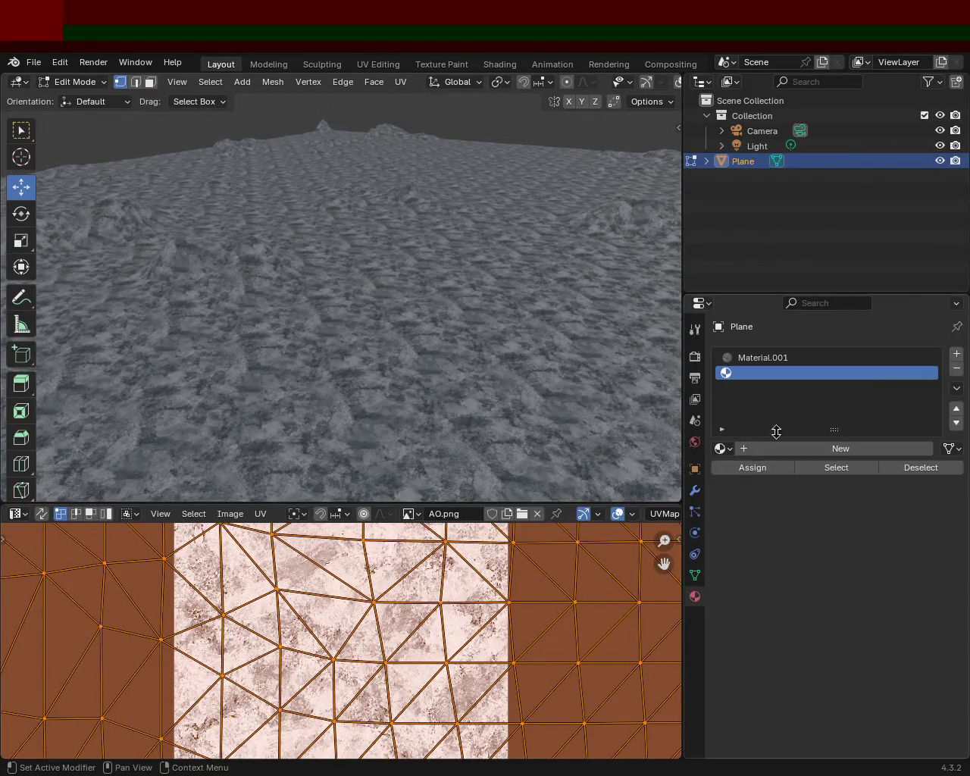
click(779, 452)
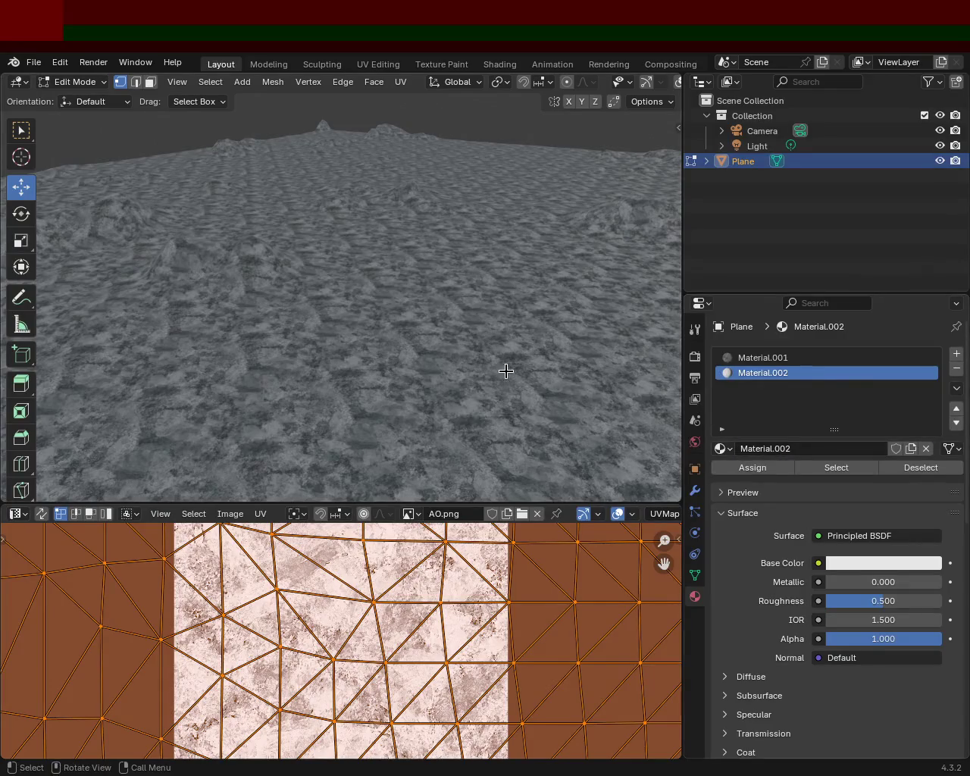
key(Tab)
key(Tab)
drag(682, 106, 707, 106)
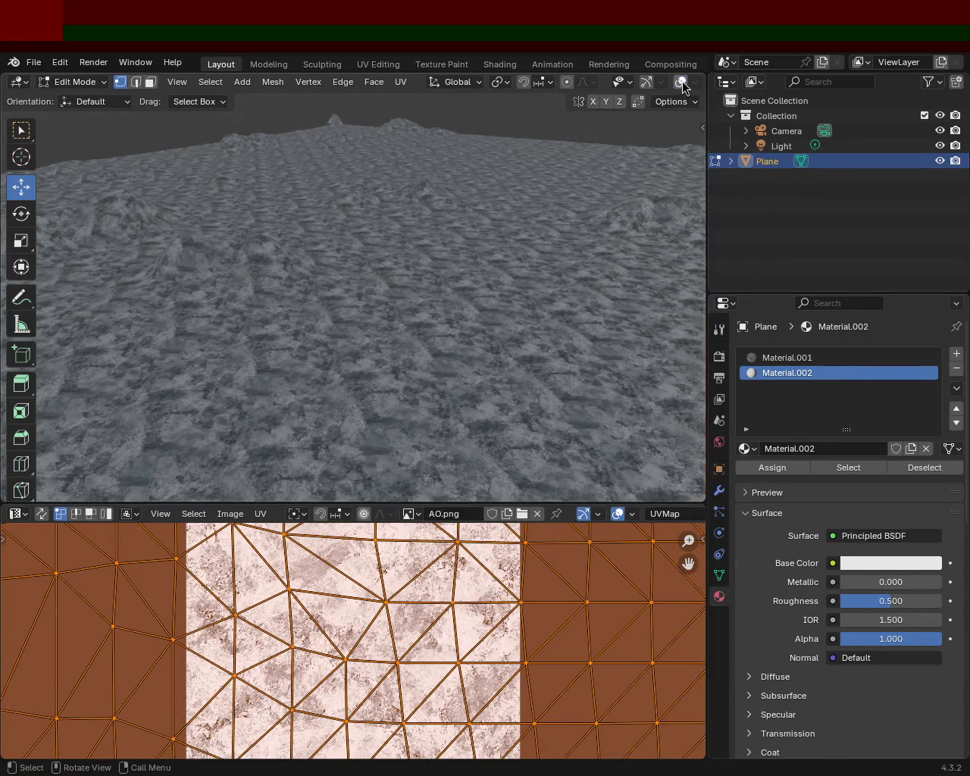
click(680, 82)
click(647, 82)
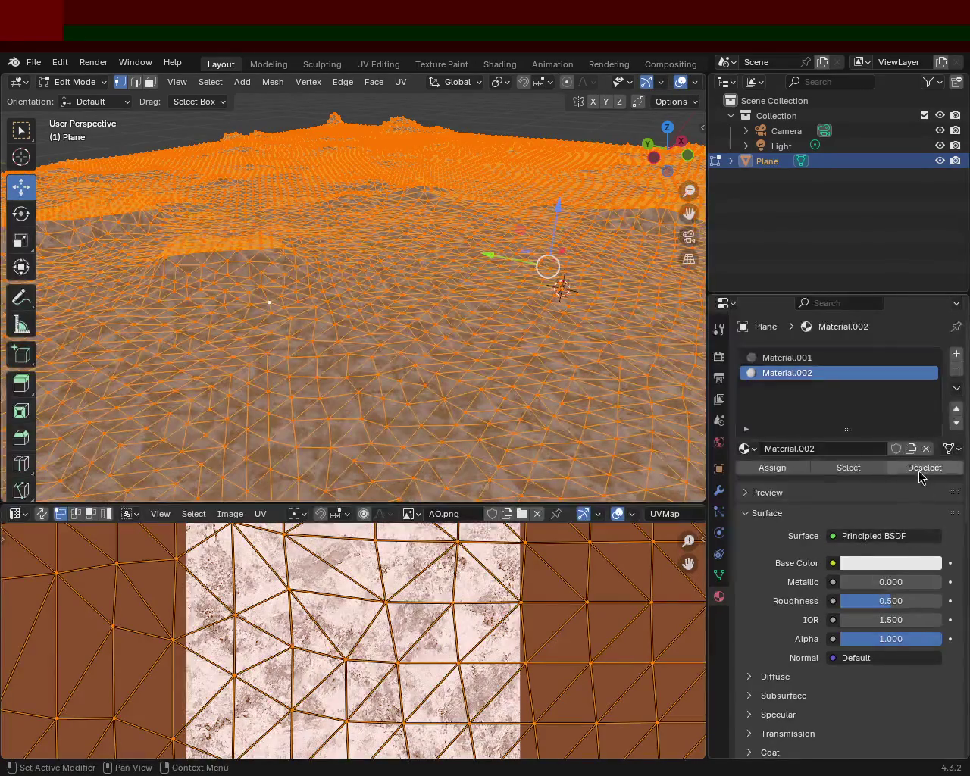
click(778, 467)
Box-select a small patch of terrain and assign the textured Material.001 to it.
key(Tab)
mouse_move(366, 308)
middle_down()
mouse_move(346, 337)
mouse_move(496, 311)
mouse_move(441, 283)
middle_up()
key(Tab)
mouse_move(485, 337)
middle_down()
mouse_move(468, 347)
mouse_move(511, 235)
middle_up()
click(513, 226)
mouse_move(302, 250)
mouse_down()
mouse_move(413, 328)
mouse_move(506, 359)
mouse_up()
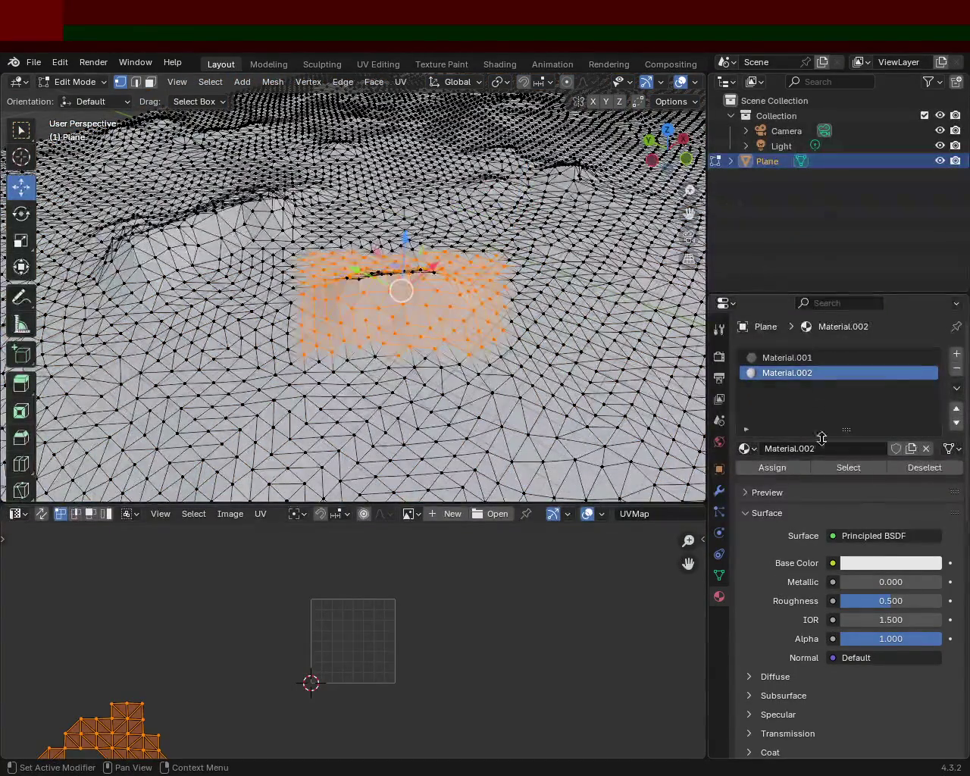
click(796, 357)
click(776, 468)
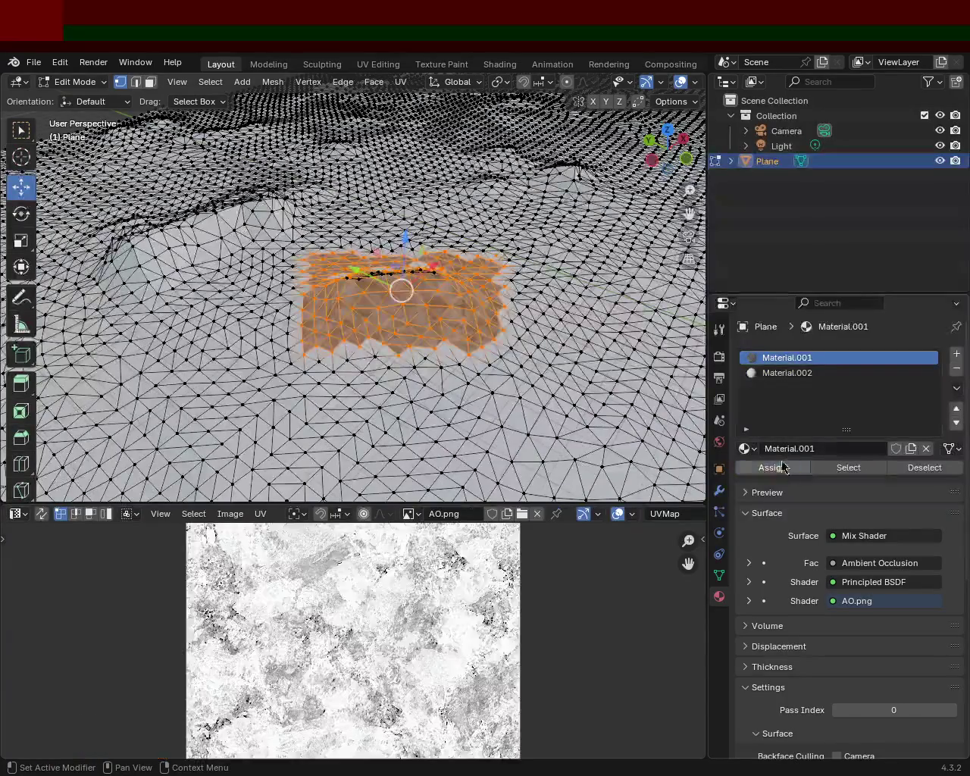
mouse_move(480, 328)
middle_down()
mouse_move(546, 295)
mouse_move(271, 133)
middle_up()
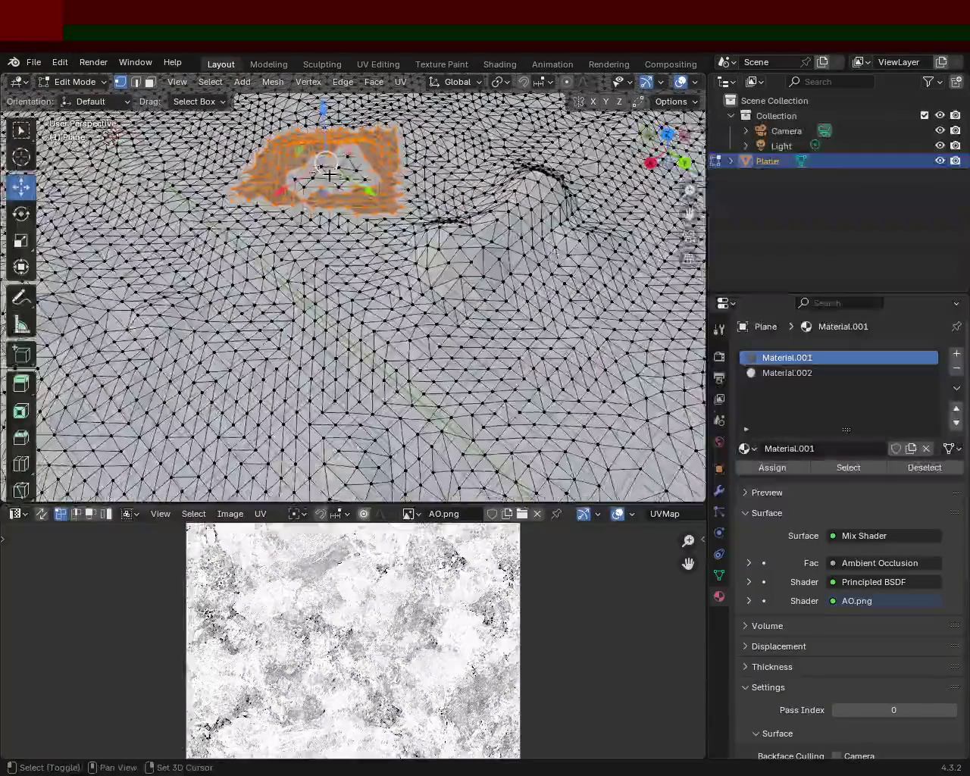
mouse_move(280, 140)
mouse_down()
mouse_move(357, 193)
mouse_move(378, 194)
mouse_up()
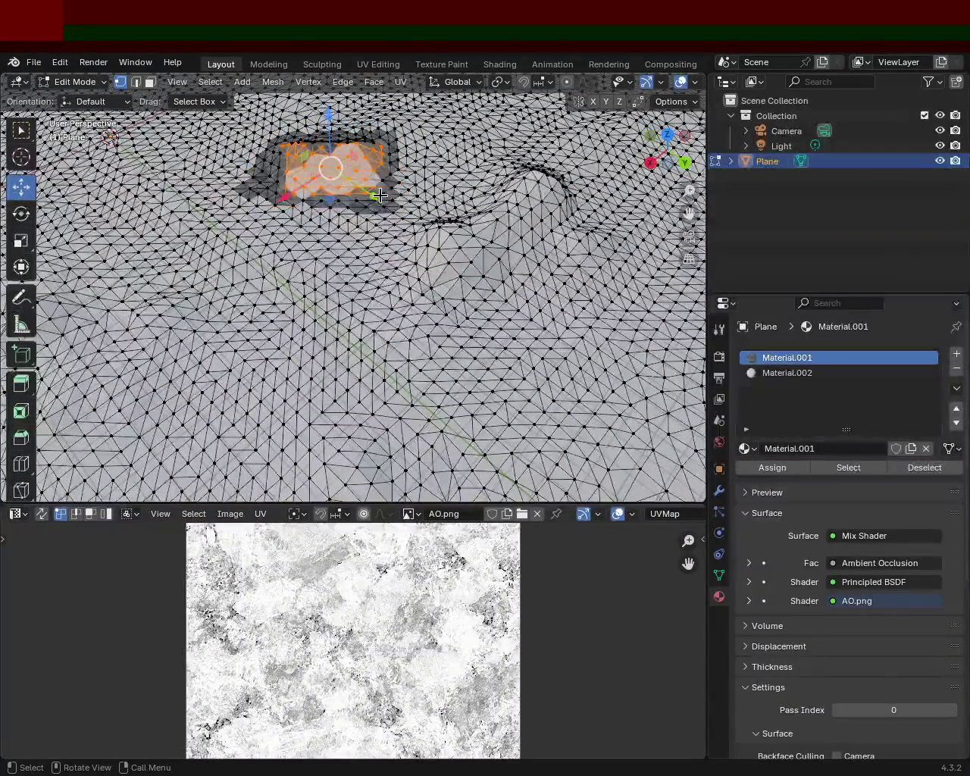
click(773, 467)
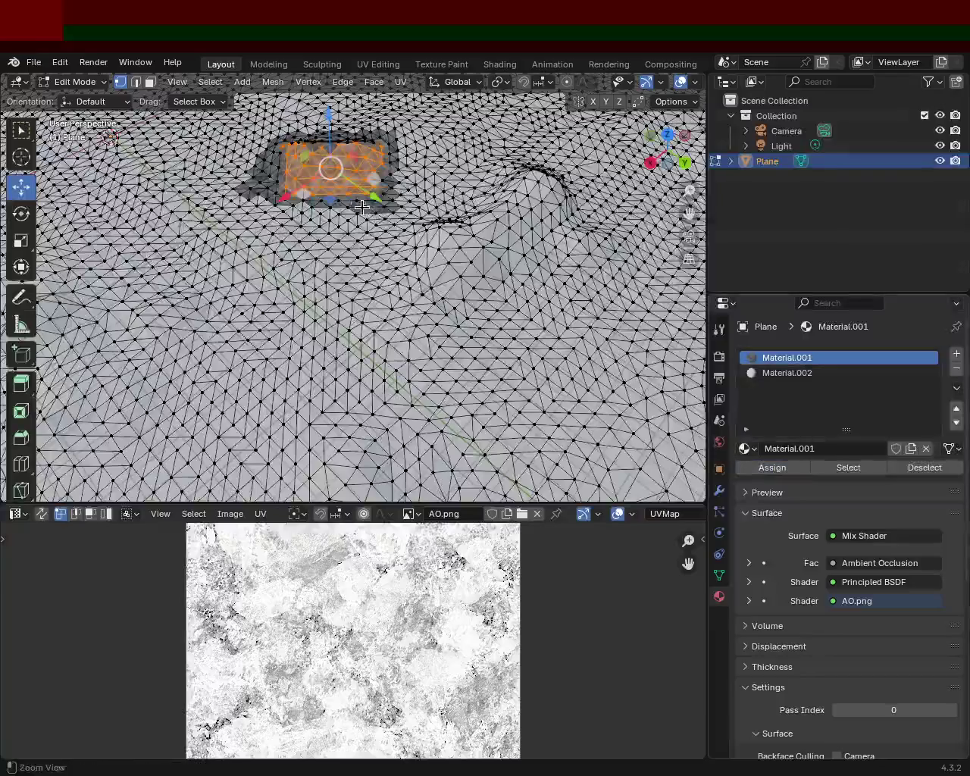
scroll(522, 240, up, 2)
scroll(522, 241, up, 2)
scroll(522, 241, up, 2)
click(522, 241)
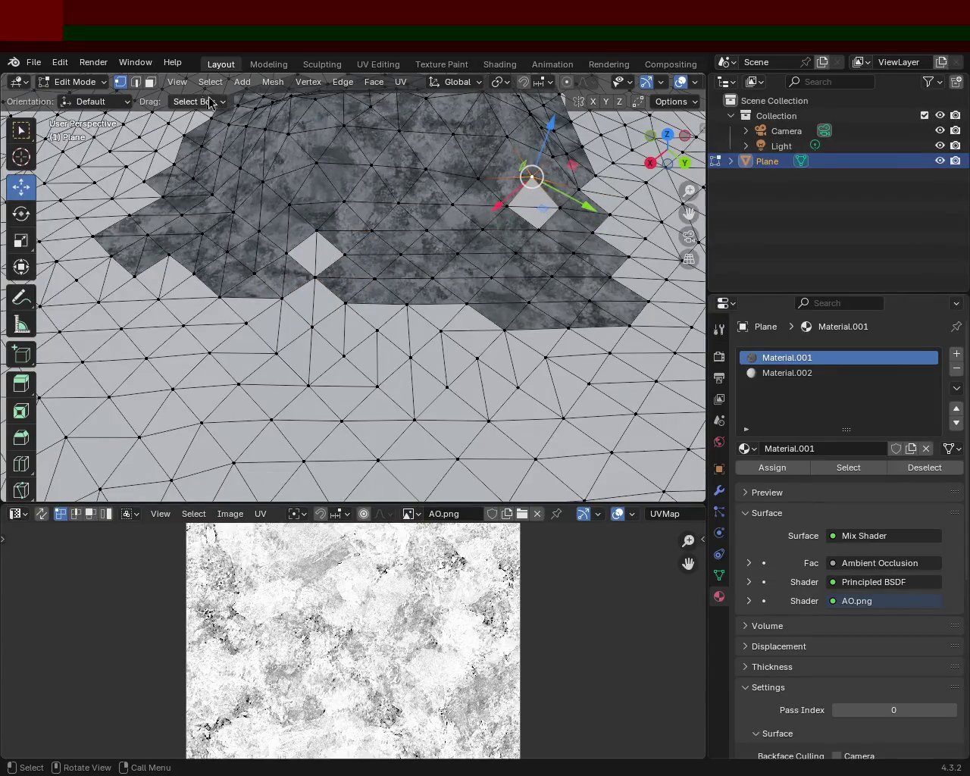
click(528, 193)
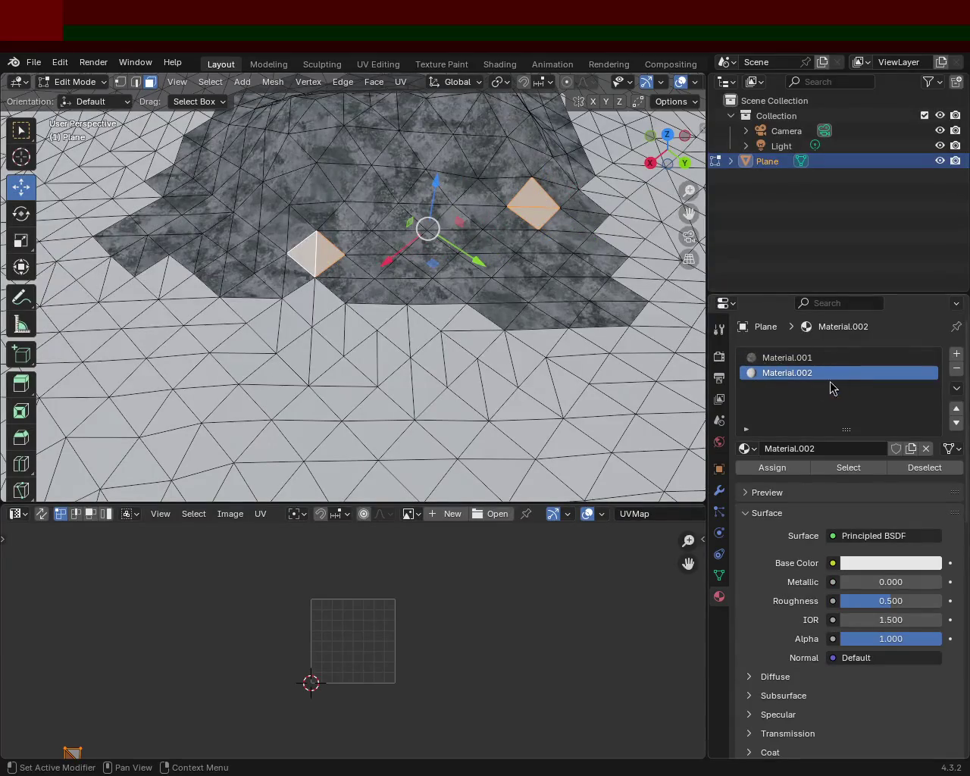
click(787, 360)
click(772, 467)
drag(427, 228, 353, 240)
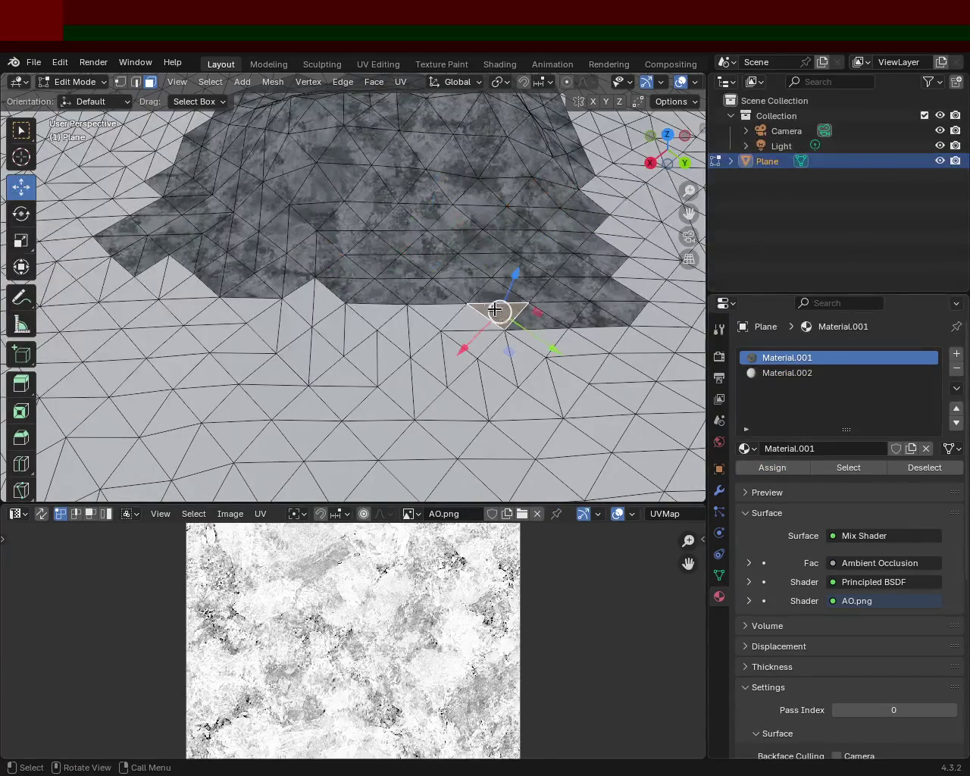
middle_drag(353, 240, 313, 332)
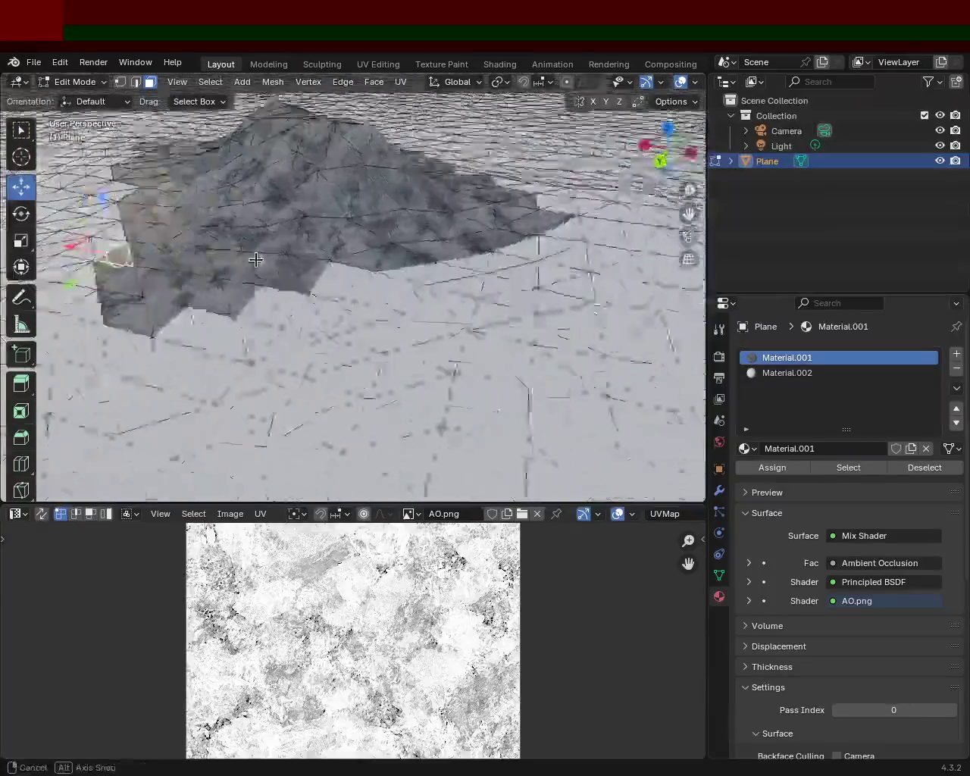
mouse_move(273, 281)
middle_down()
mouse_move(340, 283)
mouse_move(431, 229)
mouse_move(11, 277)
mouse_move(308, 341)
mouse_move(359, 402)
mouse_move(433, 353)
mouse_move(481, 364)
mouse_move(365, 345)
middle_up()
mouse_move(281, 351)
middle_down()
mouse_move(137, 301)
mouse_move(76, 313)
mouse_move(326, 286)
mouse_move(286, 271)
middle_up()
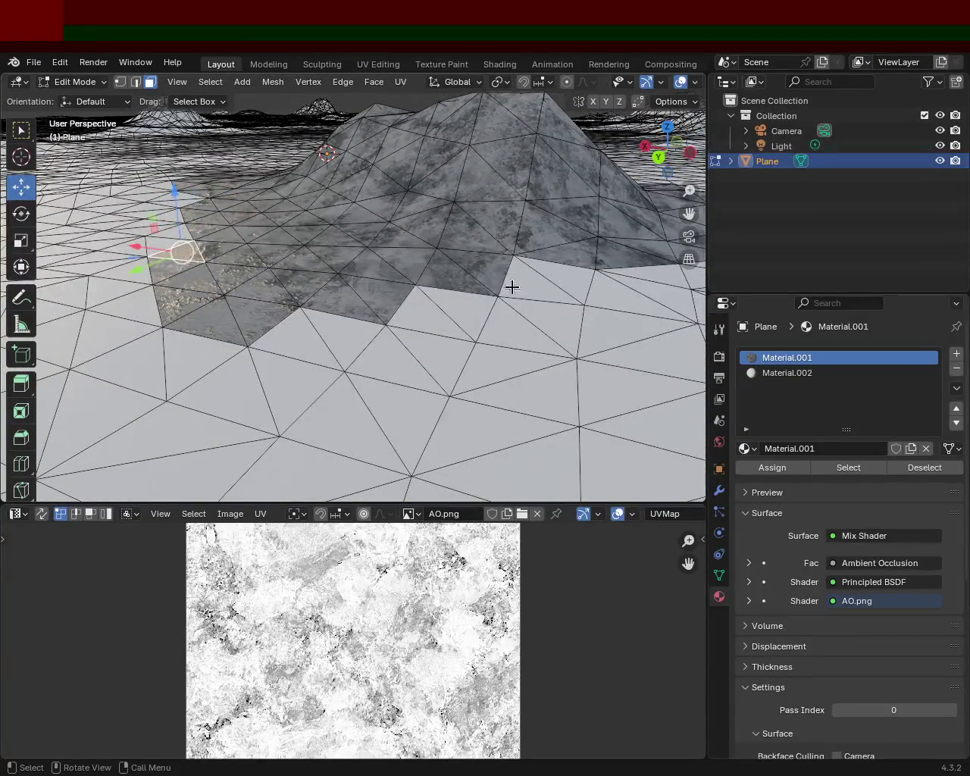
mouse_move(439, 292)
middle_down()
mouse_move(253, 318)
mouse_move(404, 320)
mouse_move(513, 221)
middle_up()
middle_drag(640, 232, 422, 278)
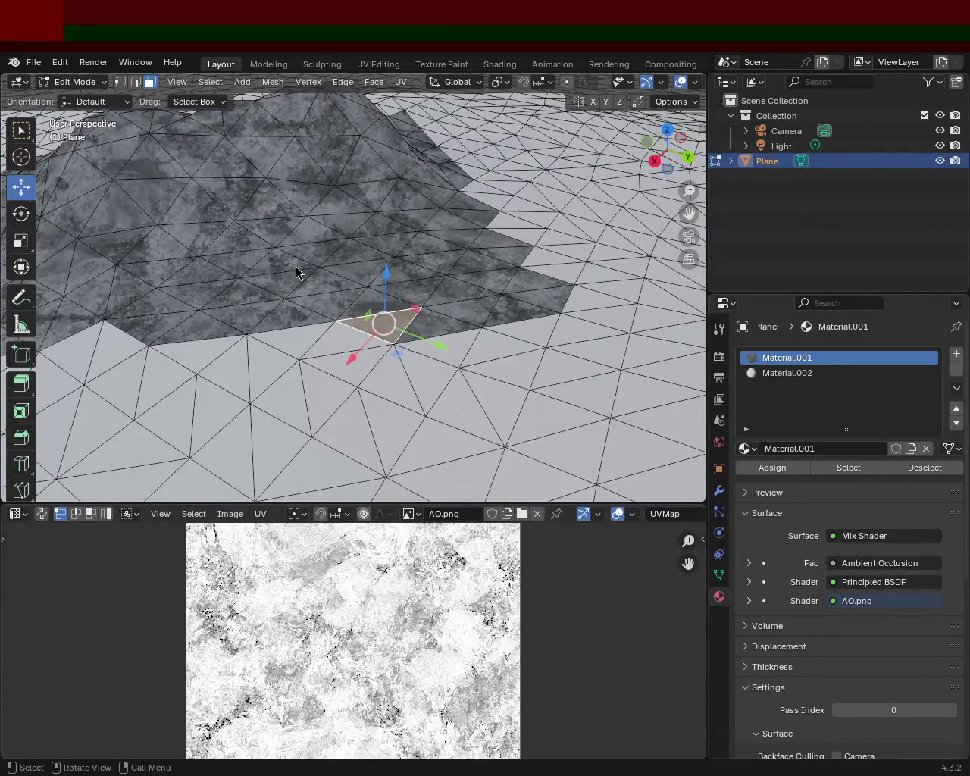
mouse_move(519, 338)
middle_down()
mouse_move(457, 347)
mouse_move(446, 320)
mouse_move(385, 310)
mouse_move(314, 312)
mouse_move(253, 329)
mouse_move(381, 318)
mouse_move(475, 222)
middle_up()
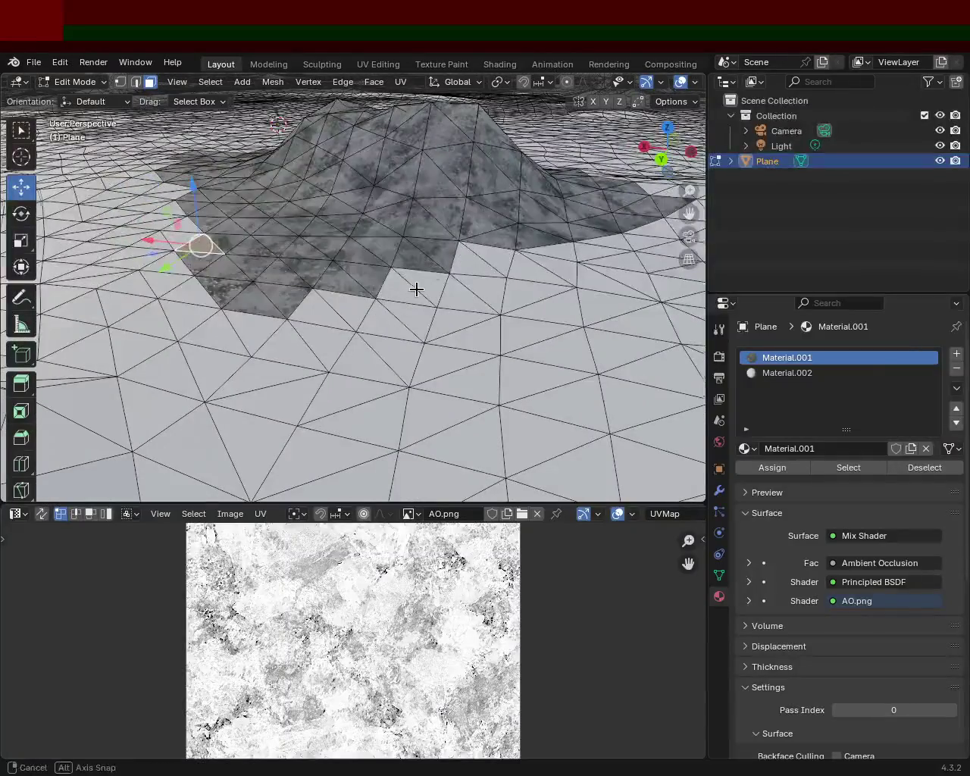
scroll(416, 288, up, 2)
scroll(446, 207, up, 2)
scroll(432, 190, up, 2)
scroll(440, 316, down, 3)
scroll(434, 322, down, 2)
scroll(429, 328, down, 2)
scroll(423, 334, down, 2)
key(g)
Cancel and undo the accidental face move, then inspect the textured mound.
click(427, 325)
key(ctrl+z)
mouse_move(387, 324)
middle_down()
mouse_move(547, 278)
mouse_move(508, 411)
mouse_move(437, 263)
mouse_move(511, 360)
mouse_move(424, 331)
mouse_move(375, 353)
mouse_move(374, 331)
mouse_move(382, 345)
mouse_move(349, 340)
mouse_move(374, 364)
mouse_move(455, 346)
mouse_move(530, 347)
mouse_move(444, 350)
mouse_move(404, 315)
middle_up()
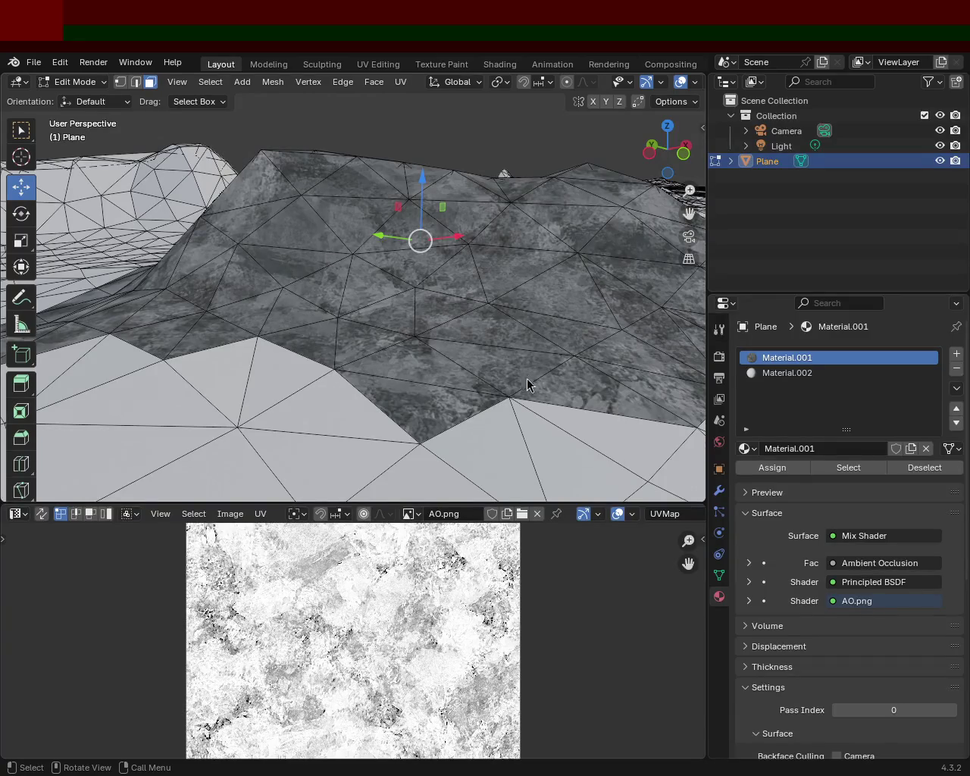
mouse_move(417, 326)
middle_down()
mouse_move(409, 310)
mouse_move(413, 322)
mouse_move(135, 274)
mouse_move(147, 310)
mouse_move(349, 289)
mouse_move(423, 216)
mouse_move(318, 293)
mouse_move(503, 386)
mouse_move(427, 288)
mouse_move(537, 290)
mouse_move(552, 264)
mouse_move(422, 315)
mouse_move(615, 299)
mouse_move(626, 320)
mouse_move(436, 294)
mouse_move(336, 293)
mouse_move(474, 243)
mouse_move(424, 227)
mouse_move(428, 245)
middle_up()
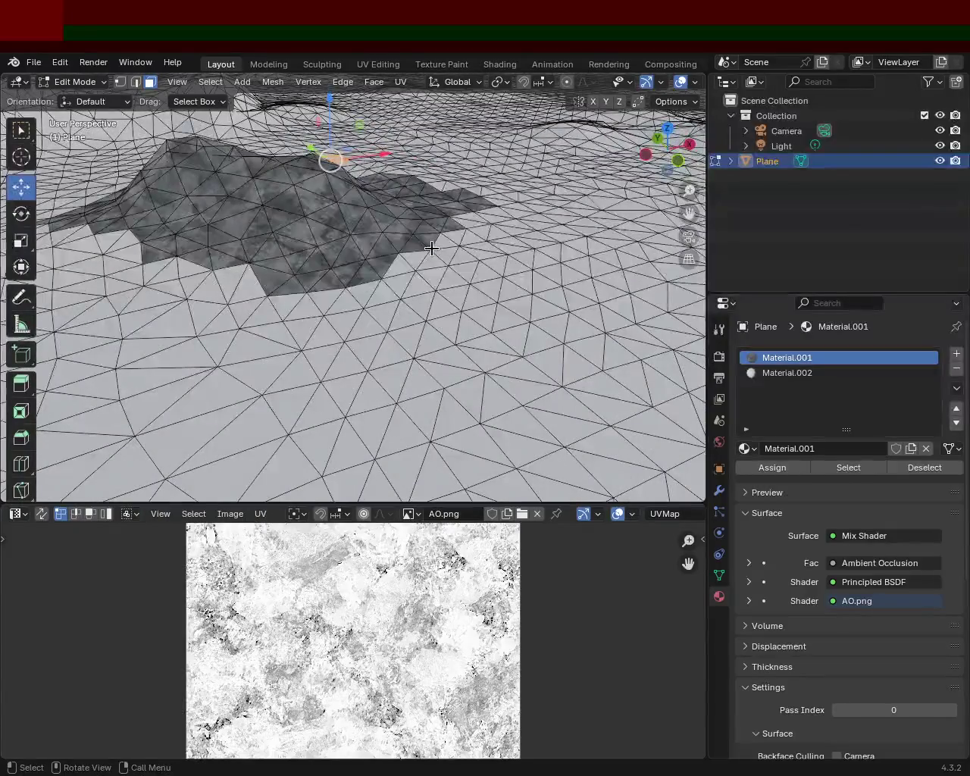
mouse_move(329, 319)
middle_down()
mouse_move(427, 346)
mouse_move(526, 353)
mouse_move(543, 325)
middle_up()
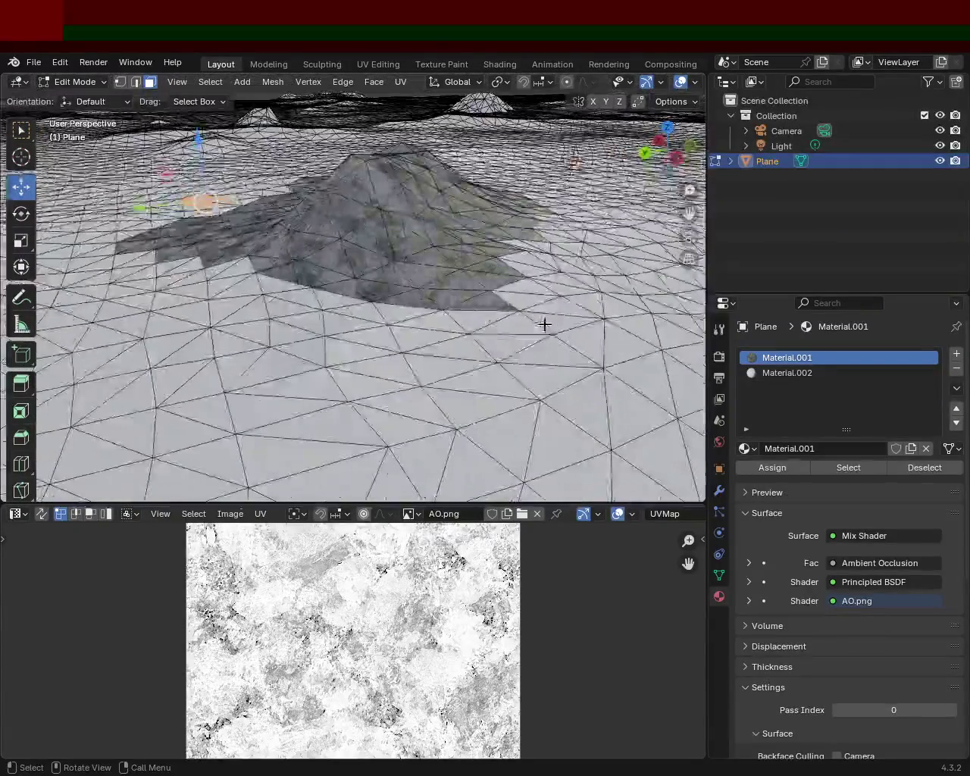
Turn off viewport overlays to view the rock mountain cleanly, then switch to GIMP.
click(681, 84)
mouse_move(469, 311)
middle_down()
mouse_move(444, 321)
mouse_move(301, 264)
mouse_move(186, 260)
mouse_move(151, 232)
mouse_move(279, 258)
mouse_move(366, 241)
mouse_move(378, 187)
mouse_move(391, 225)
mouse_move(420, 165)
mouse_move(425, 197)
mouse_move(396, 217)
middle_up()
scroll(401, 234, down, 3)
scroll(421, 234, up, 2)
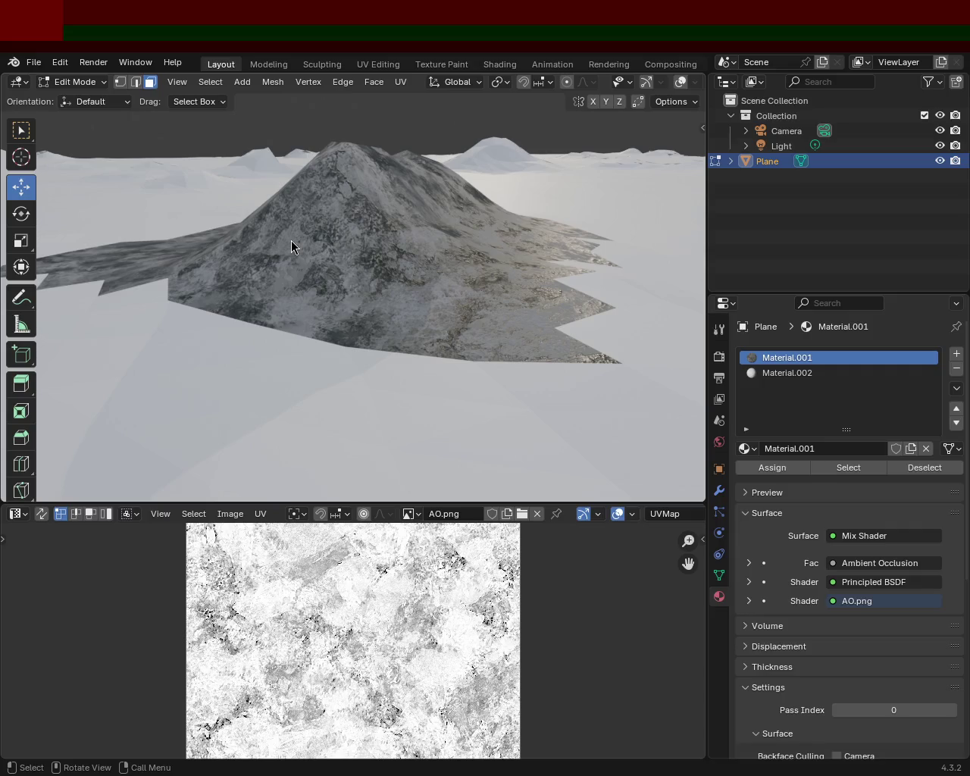
key(alt+Tab)
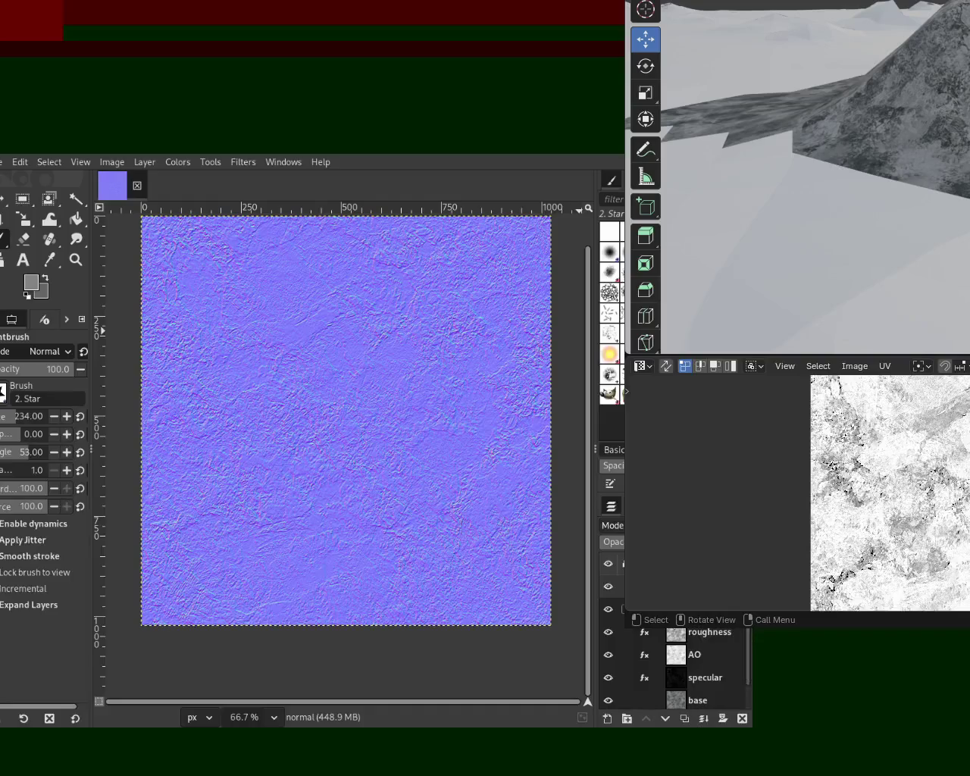
Hide the normal-map layer in GIMP and save the image as 12.xcf.
click(609, 587)
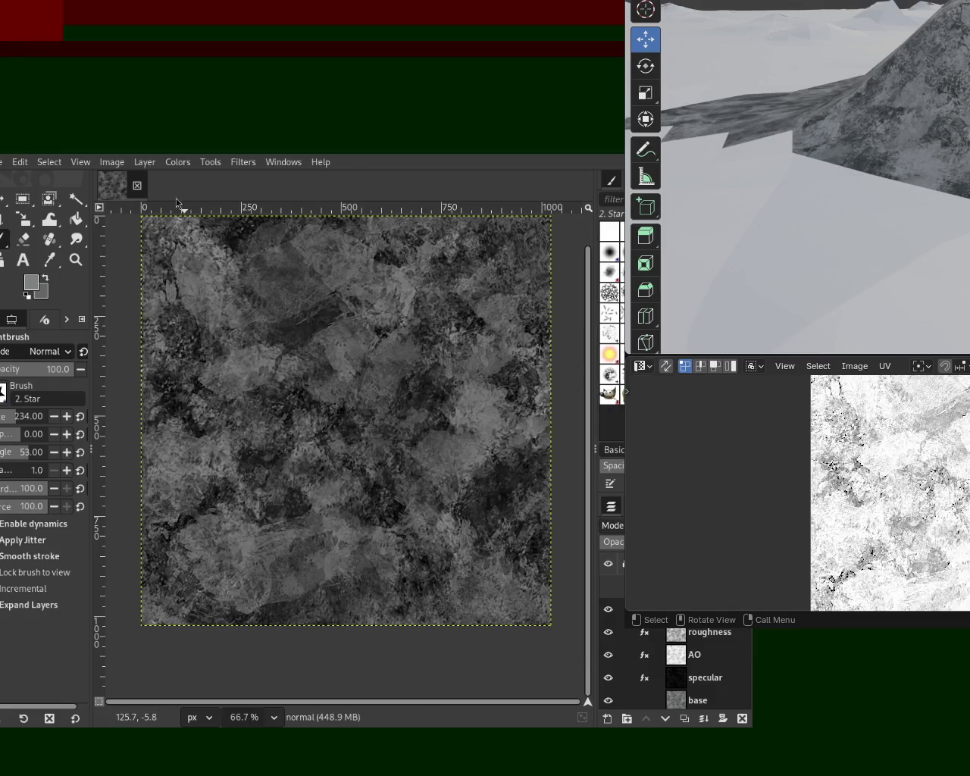
key(ctrl+s)
Return to Blender and turn the viewport gizmos and overlays back on.
key(alt+Tab)
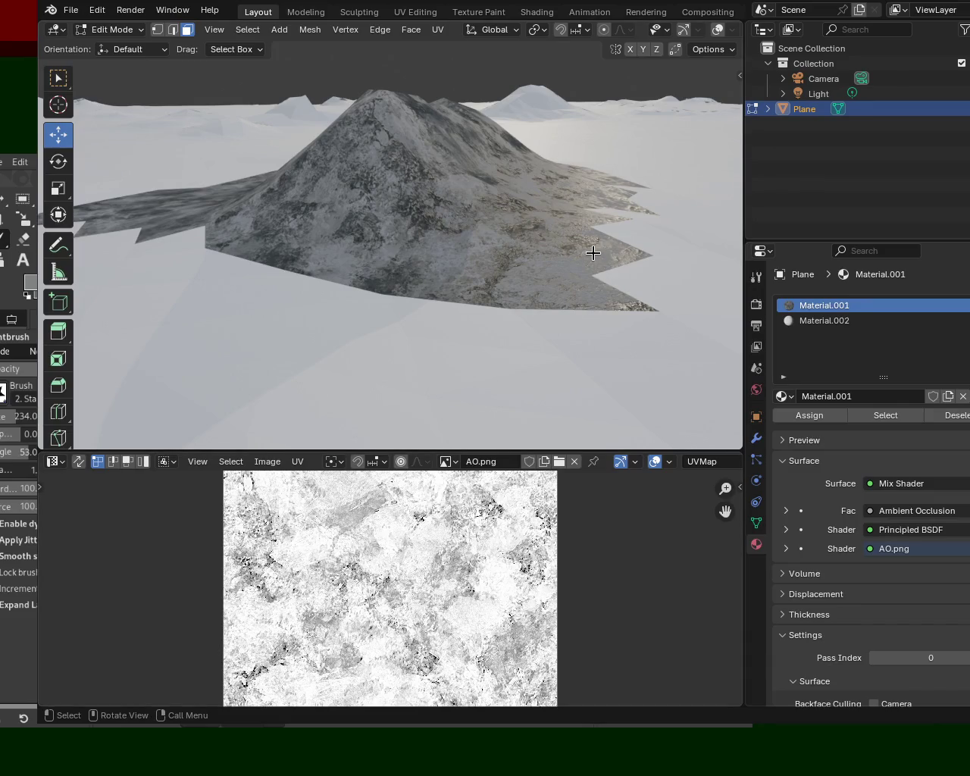
click(53, 462)
click(95, 535)
click(682, 29)
click(717, 29)
Select all and scale the terrain's UVs up about 1.5x over AO.png.
key(a)
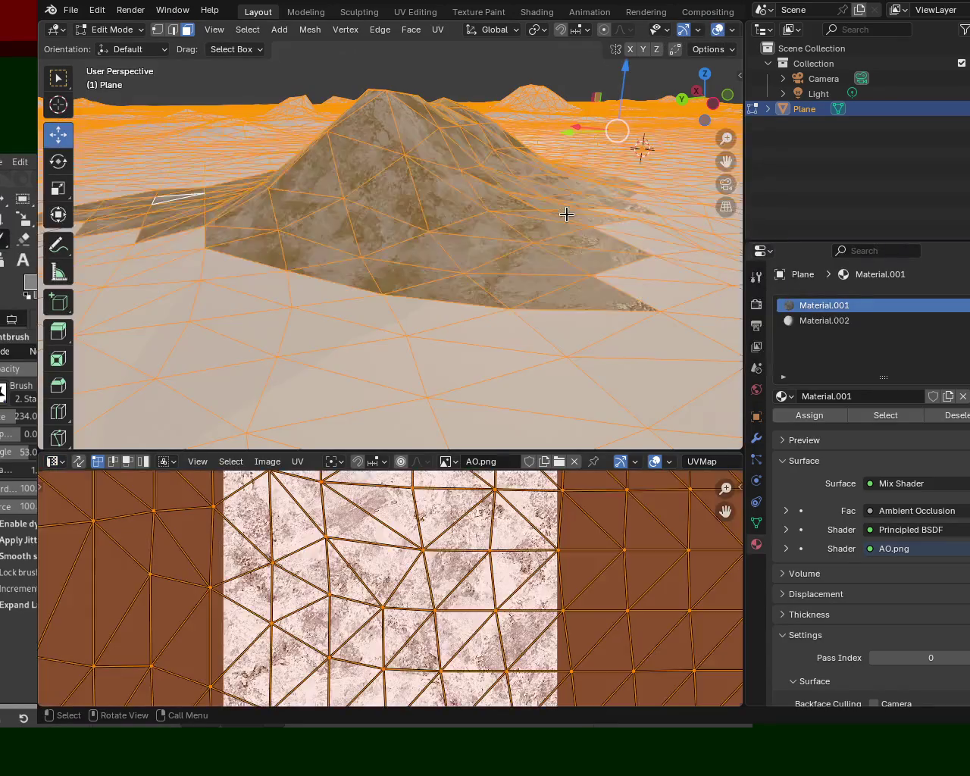
key(s)
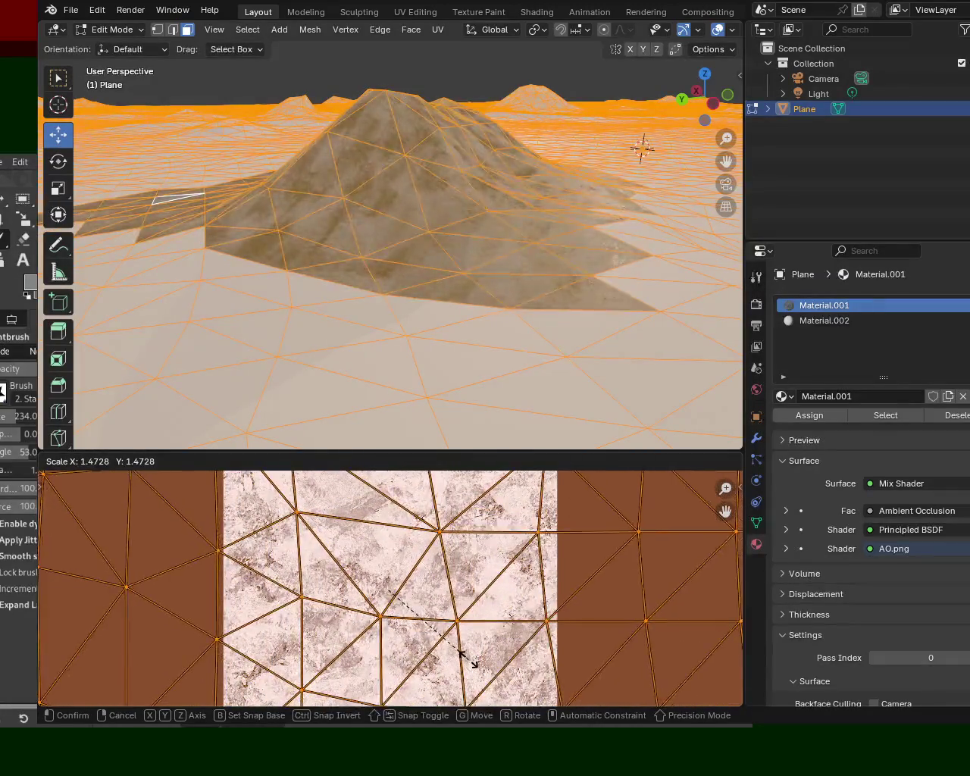
click(481, 667)
drag(744, 58, 813, 66)
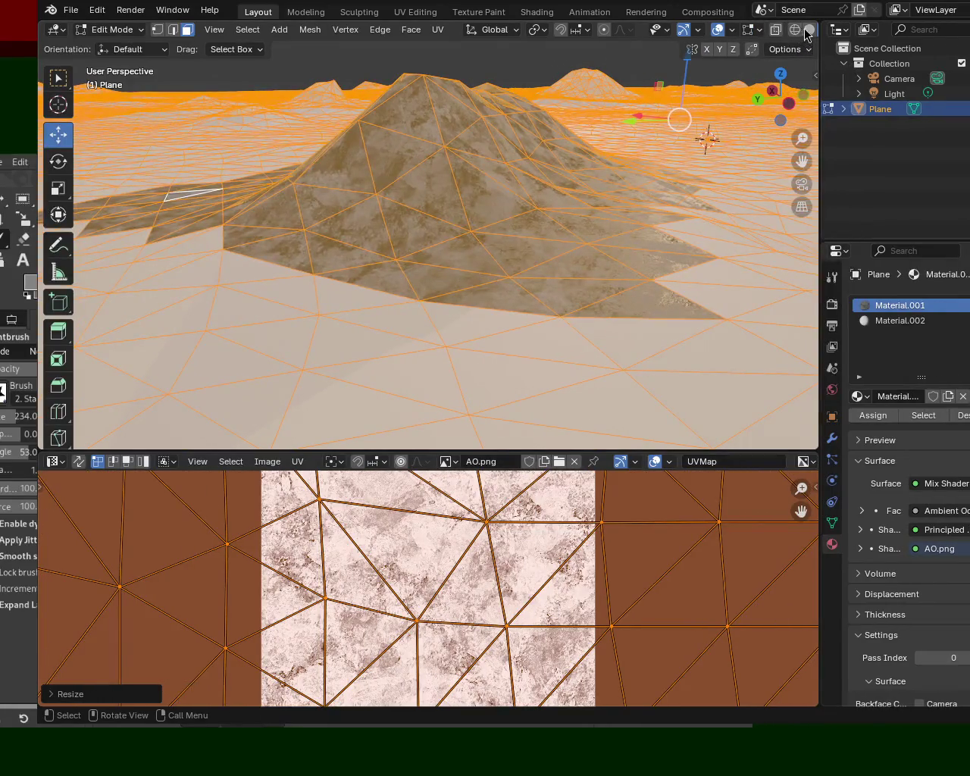
Switch the viewport to Material Preview shading with overlays hidden.
click(805, 34)
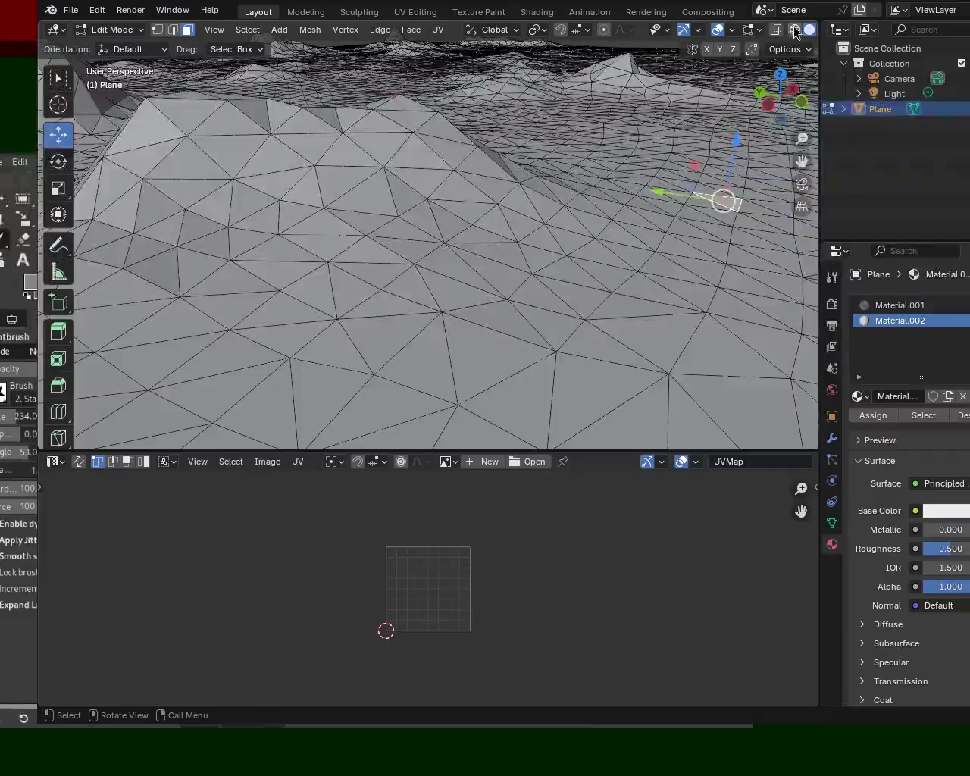
drag(820, 34, 856, 36)
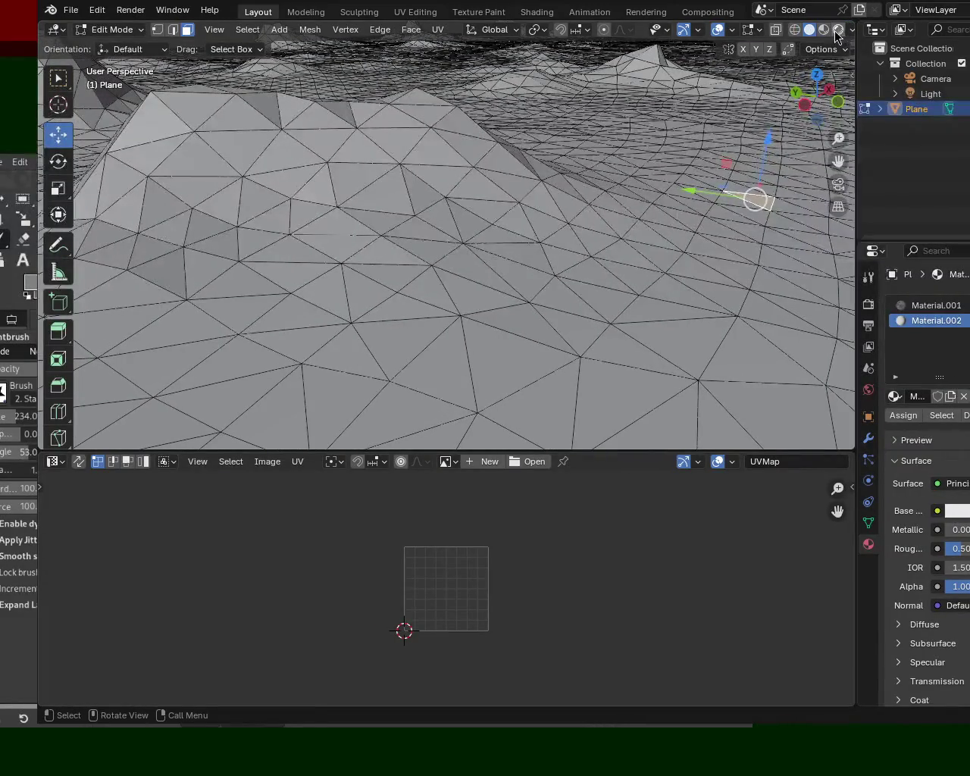
click(824, 29)
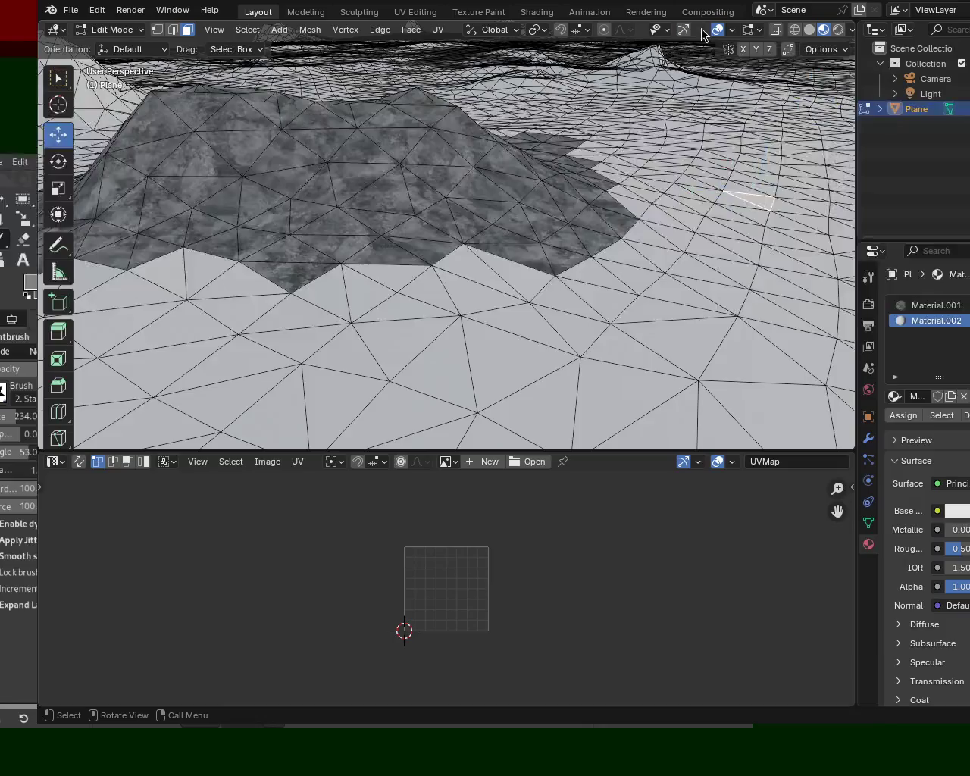
click(717, 30)
Inspect the mountain's rock texture close up and from a distant low view.
mouse_move(530, 189)
middle_down()
mouse_move(548, 184)
mouse_move(519, 182)
middle_up()
scroll(519, 182, up, 5)
mouse_move(505, 134)
middle_down()
mouse_move(556, 165)
mouse_move(677, 166)
mouse_move(565, 148)
mouse_move(580, 141)
mouse_move(601, 162)
mouse_move(664, 182)
mouse_move(753, 232)
mouse_move(613, 162)
mouse_move(473, 167)
mouse_move(474, 210)
mouse_move(601, 249)
mouse_move(634, 202)
mouse_move(678, 199)
middle_up()
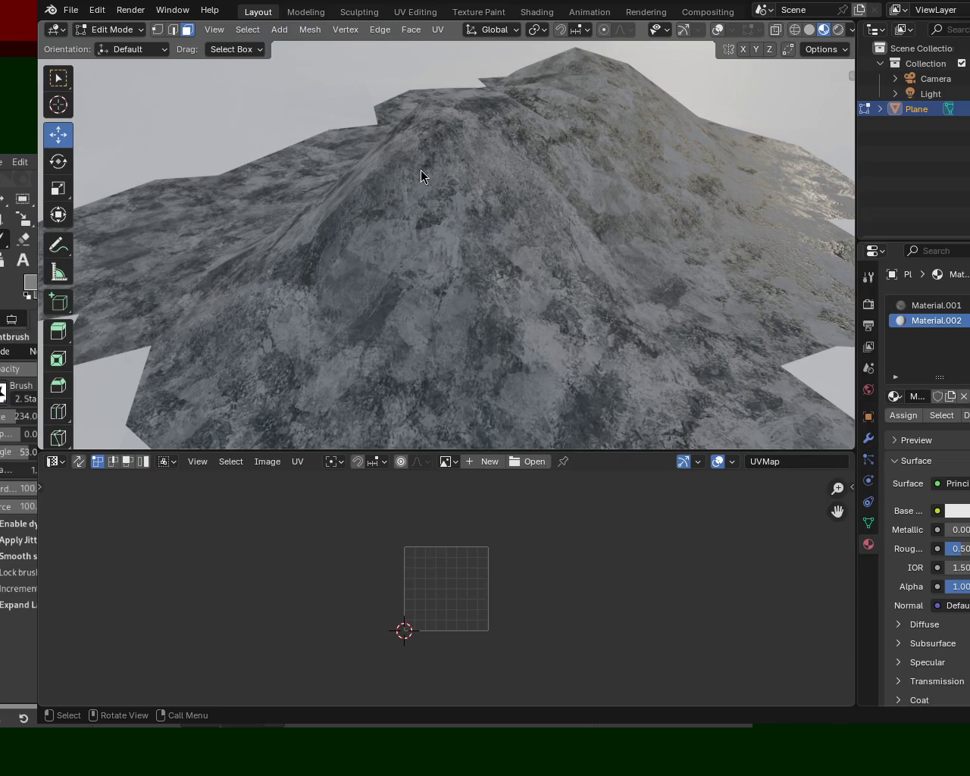
scroll(483, 372, down, 5)
mouse_move(483, 372)
middle_down()
mouse_move(465, 233)
mouse_move(419, 212)
mouse_move(476, 145)
mouse_move(546, 173)
mouse_move(526, 162)
mouse_move(681, 177)
middle_up()
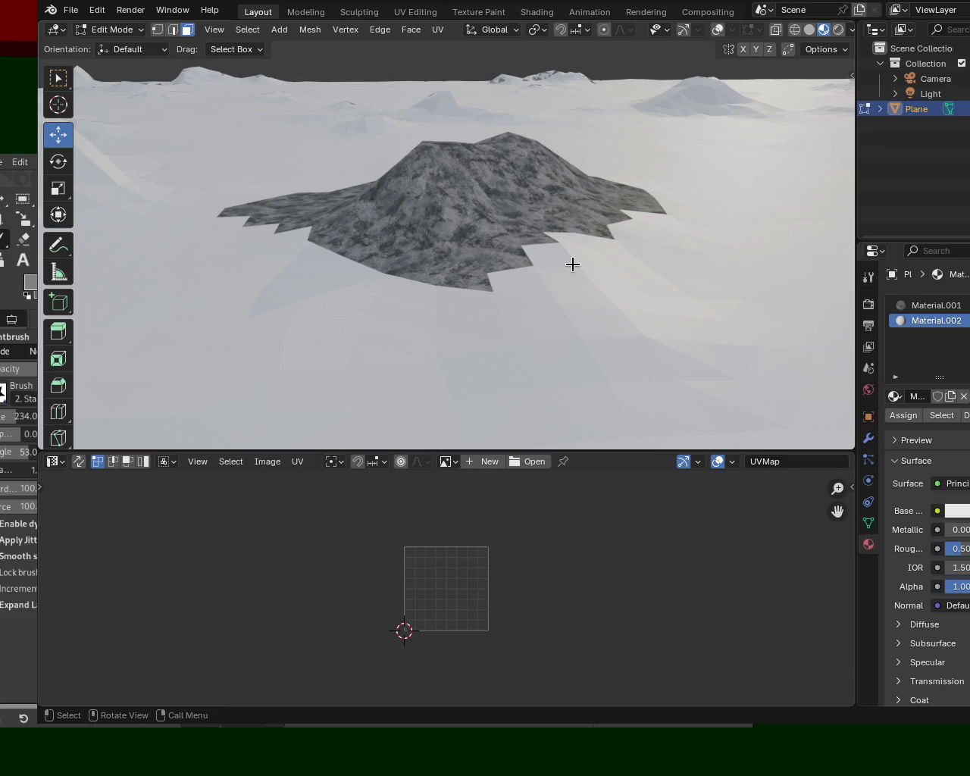
mouse_move(576, 260)
middle_down()
mouse_move(500, 212)
mouse_move(357, 206)
mouse_move(331, 250)
mouse_move(271, 193)
mouse_move(368, 205)
mouse_move(528, 204)
mouse_move(603, 230)
mouse_move(470, 189)
mouse_move(440, 129)
mouse_move(422, 169)
mouse_move(372, 147)
mouse_move(357, 147)
mouse_move(334, 172)
mouse_move(266, 182)
mouse_move(94, 162)
mouse_move(325, 174)
mouse_move(487, 147)
mouse_move(587, 169)
mouse_move(553, 177)
middle_up()
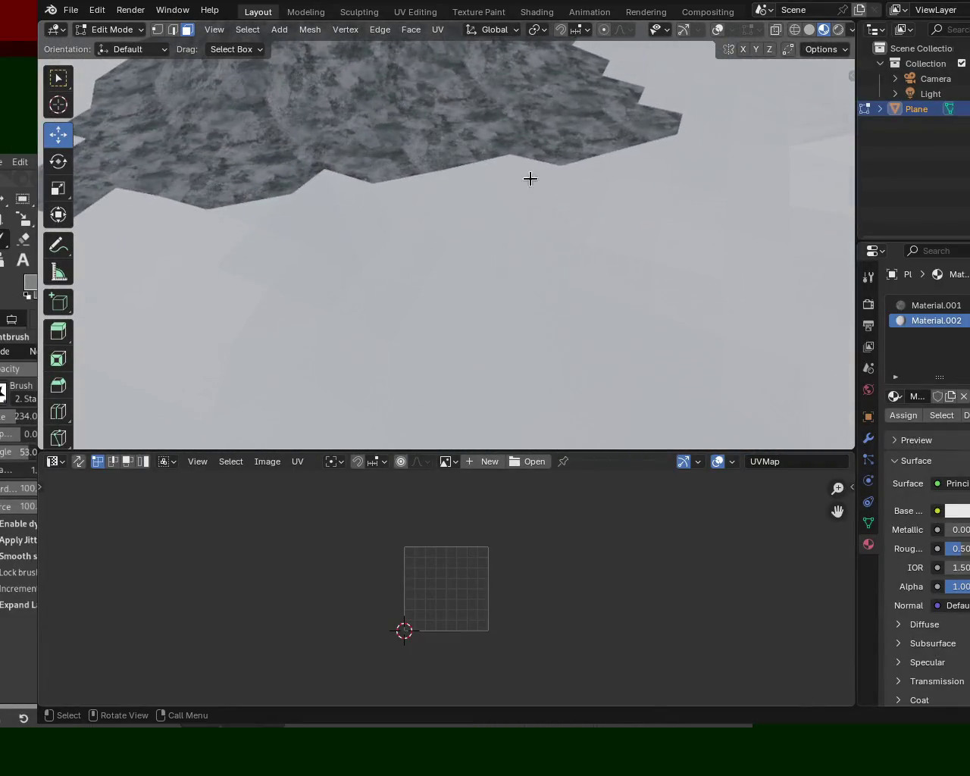
Return to Material Preview in Edit Mode with wireframe overlays and gizmos shown.
click(808, 31)
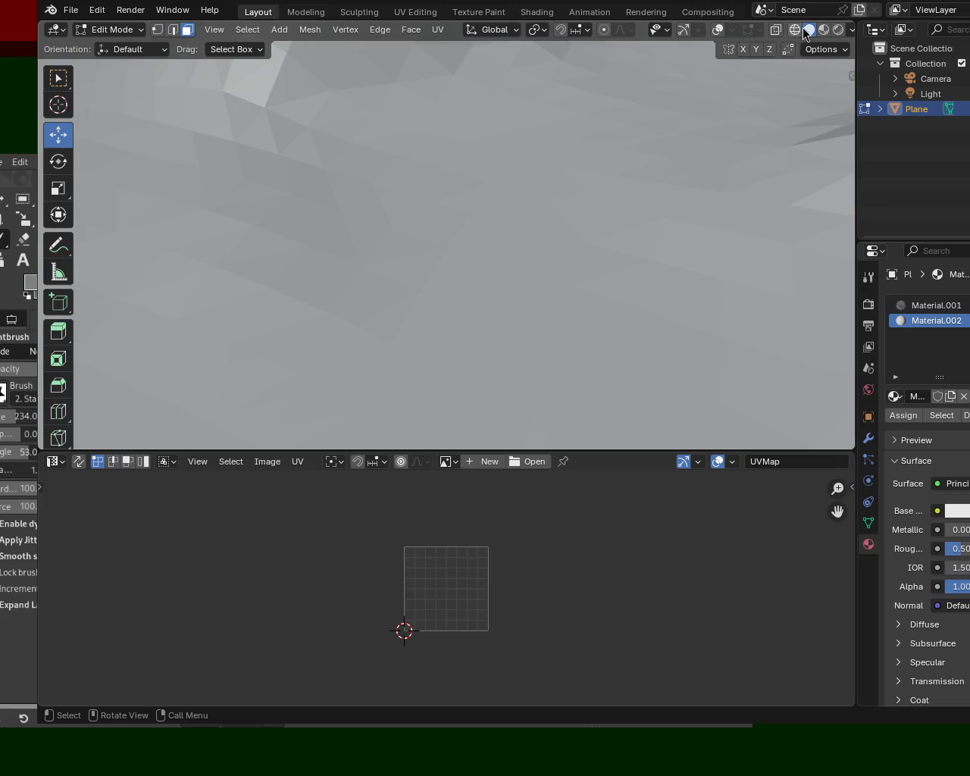
click(823, 31)
key(Tab)
key(Tab)
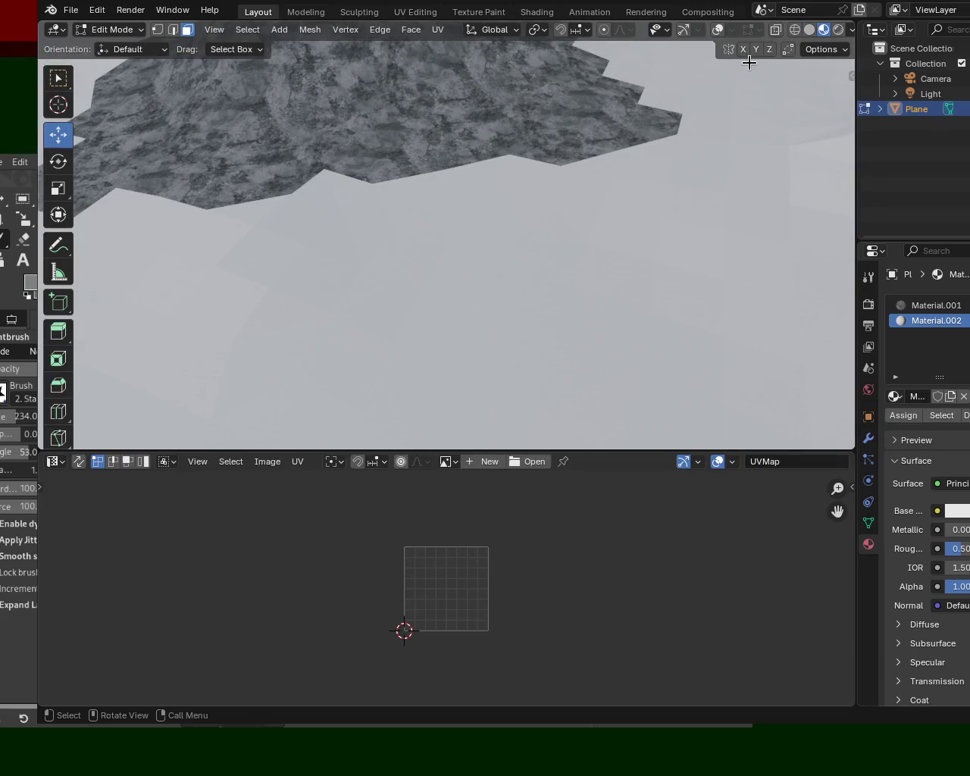
click(716, 31)
click(683, 31)
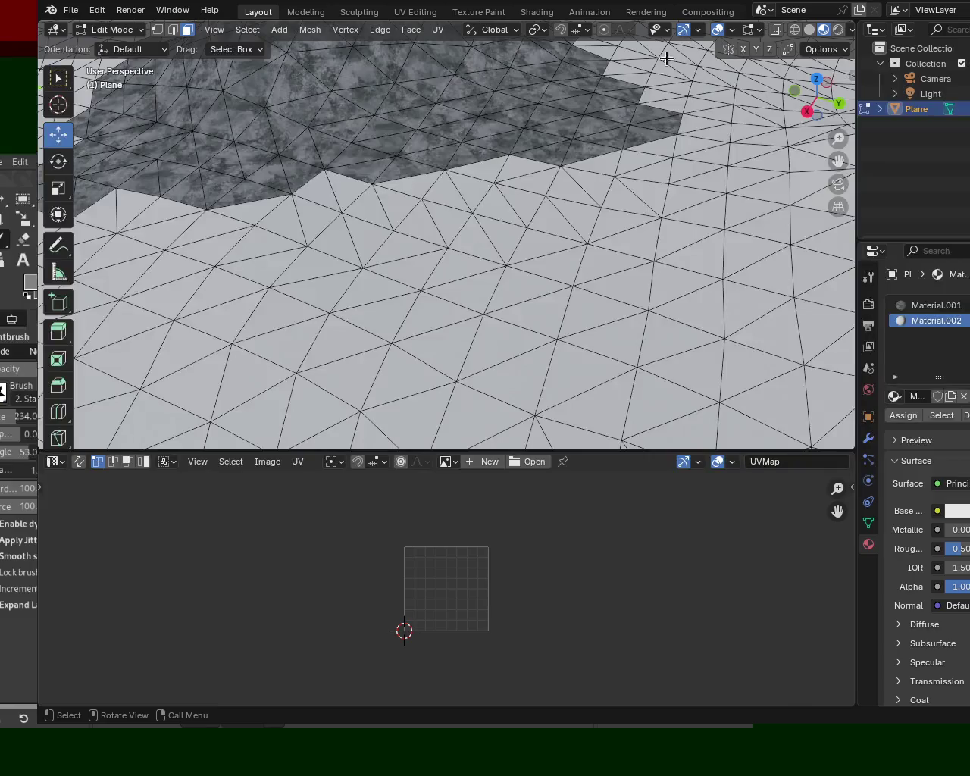
Pick a starting triangle face on the flat terrain.
click(247, 378)
click(326, 346)
click(335, 351)
click(263, 377)
mouse_move(368, 311)
middle_down()
mouse_move(519, 194)
mouse_move(448, 207)
middle_up()
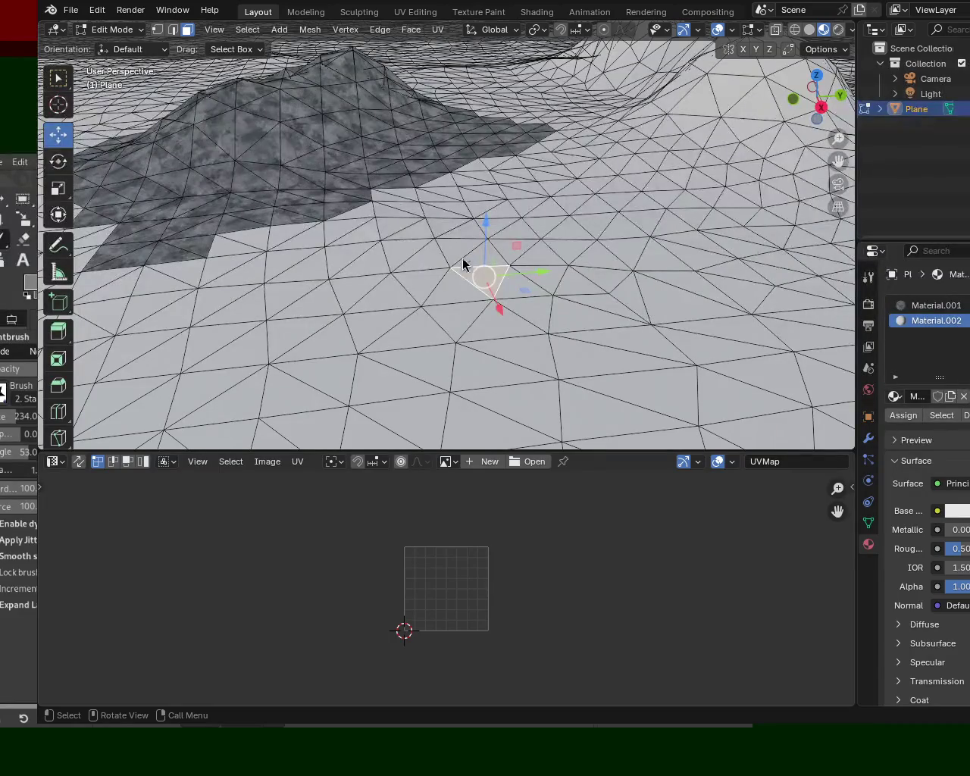
Select a strip of neighbouring triangle faces running down-left beside the patch.
click(598, 173)
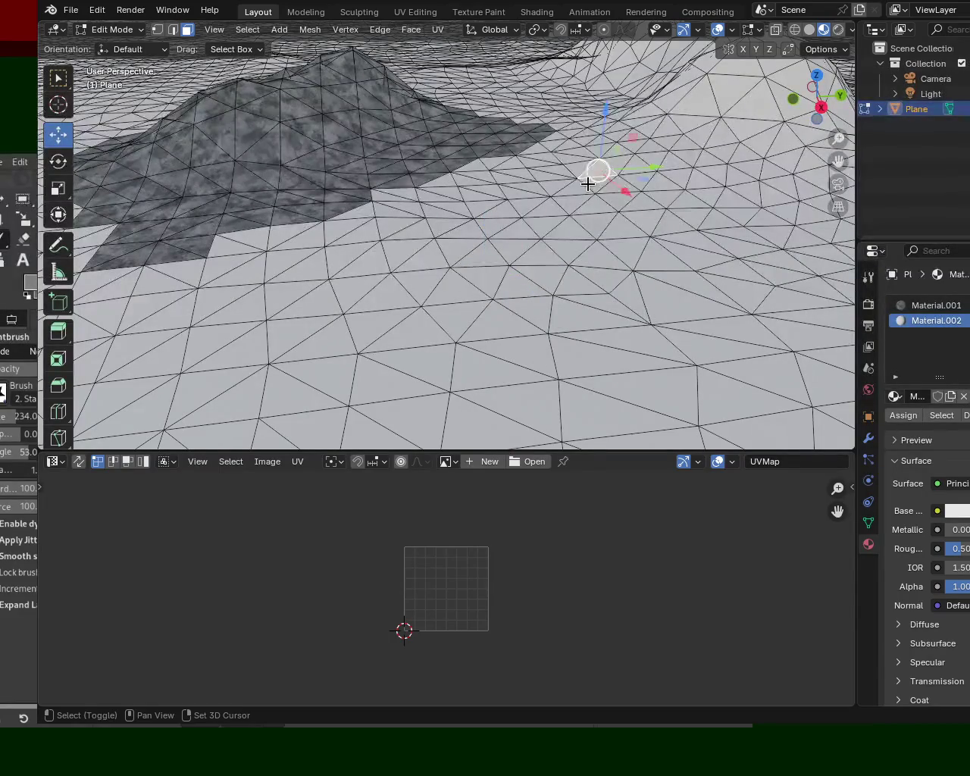
shift+click(571, 203)
shift+click(537, 233)
shift+click(516, 226)
shift+click(513, 252)
shift+click(485, 259)
shift+click(474, 279)
shift+click(447, 295)
shift+click(436, 326)
shift+click(415, 339)
shift+click(451, 353)
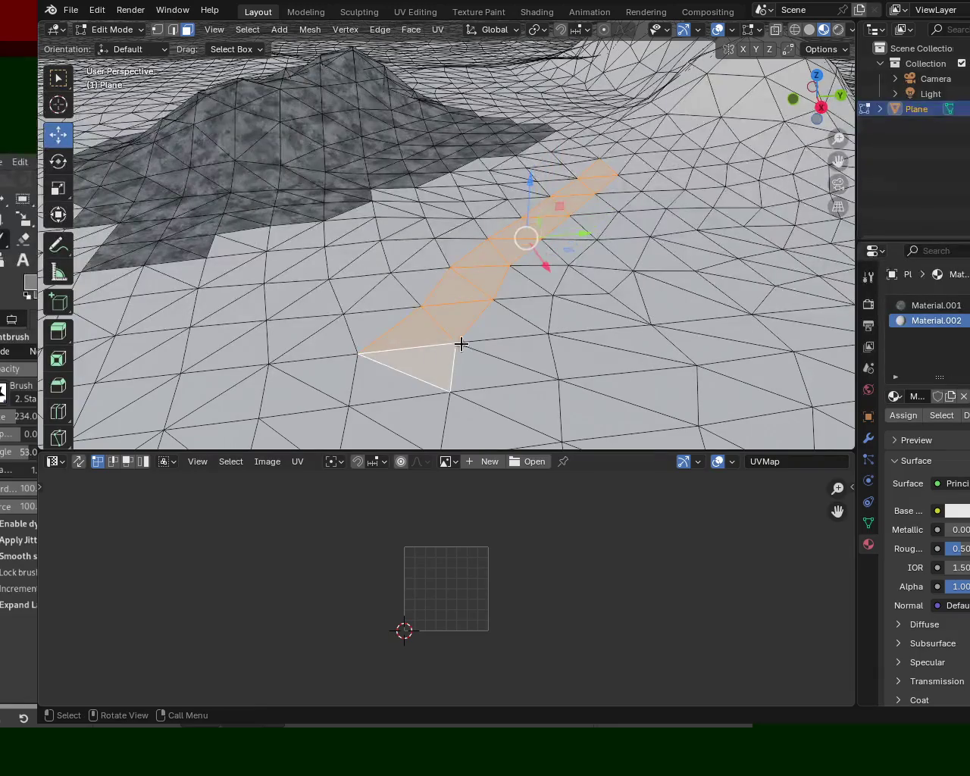
Extend the face strip with more triangles further down.
mouse_move(514, 261)
shift+middle_down()
mouse_move(487, 164)
mouse_move(531, 202)
shift+middle_up()
shift+click(409, 238)
shift+click(441, 267)
shift+click(418, 297)
shift+click(454, 334)
shift+click(453, 374)
From a low grazing view, restart the face selection next to the mountain.
scroll(506, 251, down, 5)
mouse_move(569, 329)
middle_down()
mouse_move(623, 263)
mouse_move(561, 236)
mouse_move(580, 210)
mouse_move(516, 225)
mouse_move(490, 290)
middle_up()
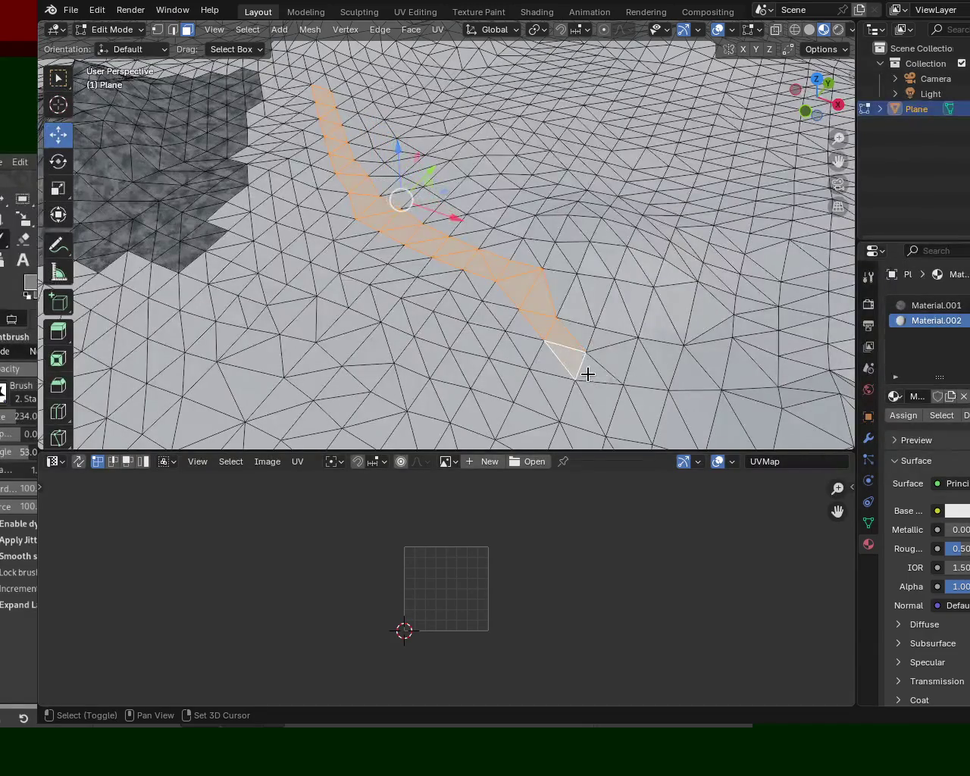
mouse_move(654, 436)
middle_down()
mouse_move(626, 270)
mouse_move(684, 309)
mouse_move(548, 253)
mouse_move(572, 305)
mouse_move(591, 279)
mouse_move(481, 268)
mouse_move(431, 233)
mouse_move(444, 298)
middle_up()
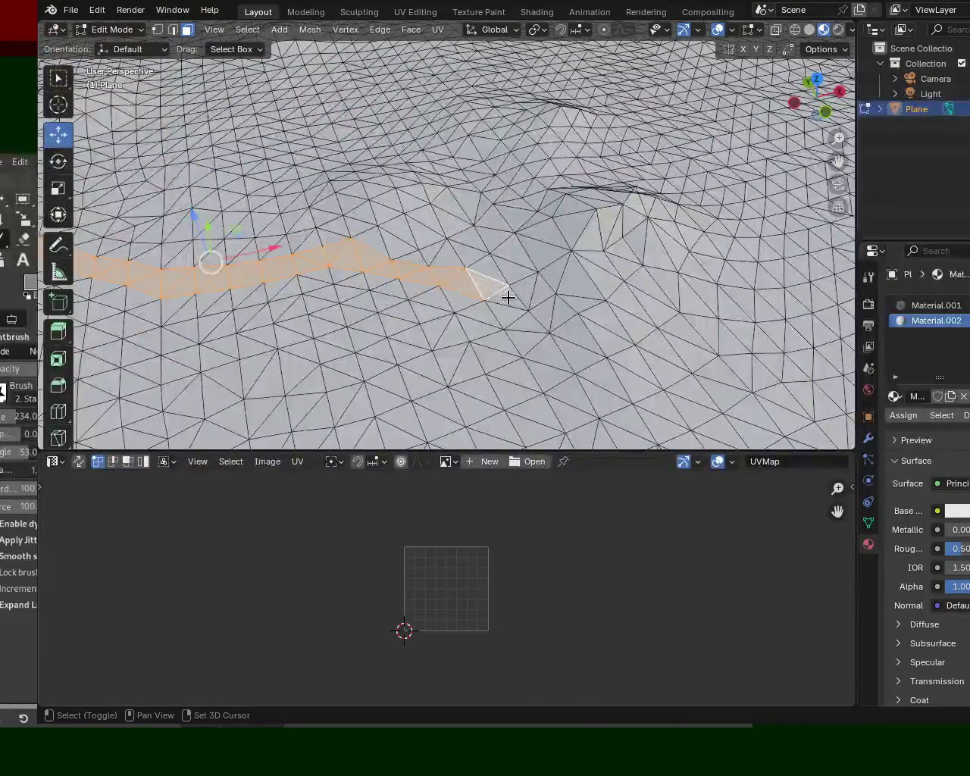
shift+click(536, 347)
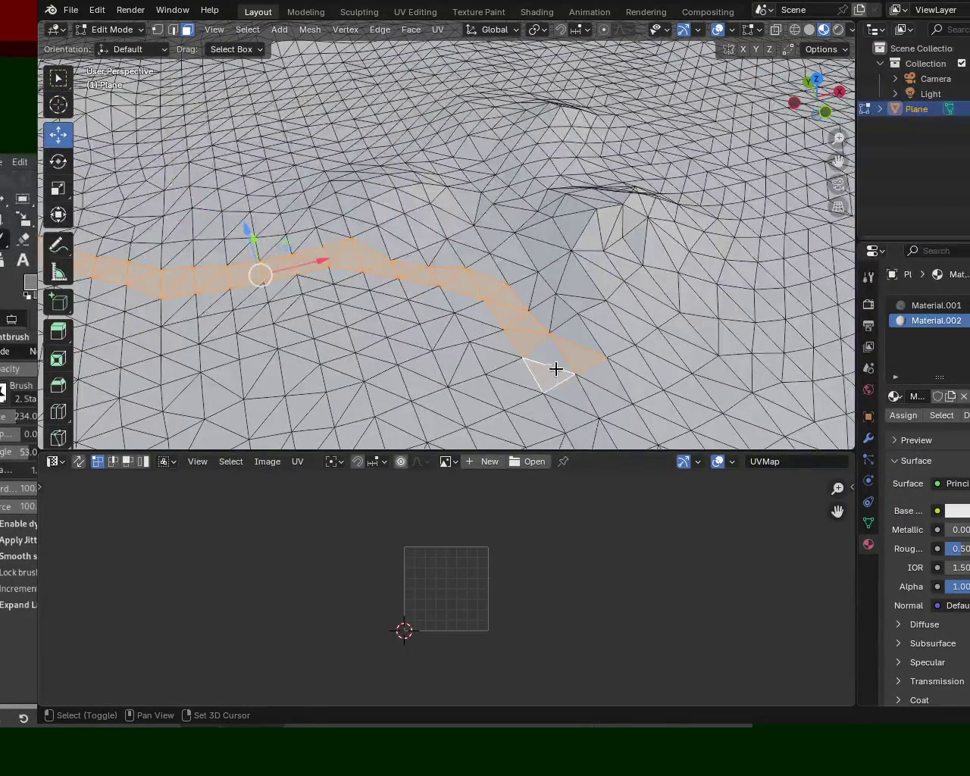
shift+click(547, 366)
ctrl+click(589, 362)
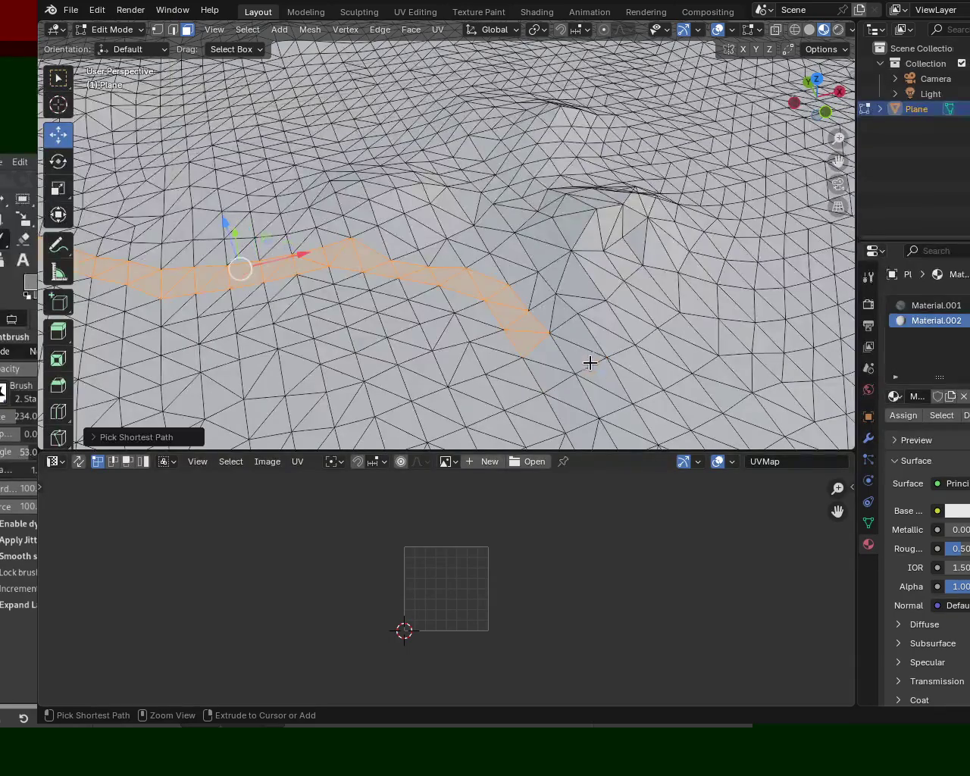
click(546, 383)
shift+click(531, 340)
shift+click(519, 318)
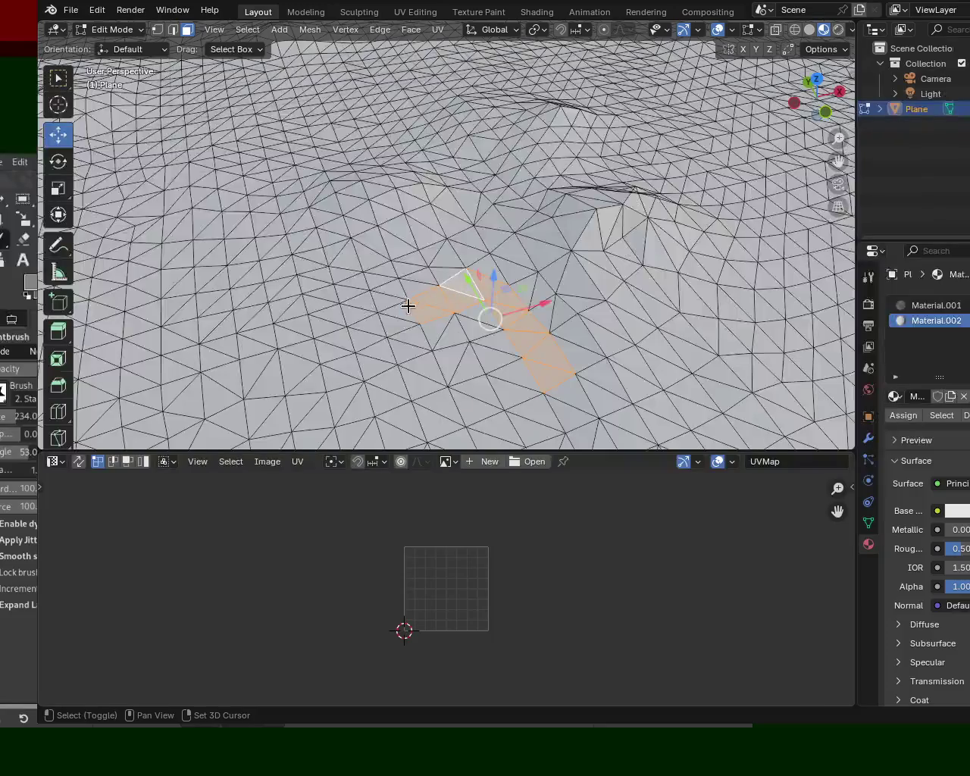
Add six neighbouring triangles along the mountain edge to the face selection.
shift+click(362, 337)
shift+click(334, 346)
shift+click(313, 353)
shift+click(299, 356)
shift+click(286, 378)
shift+click(282, 387)
mouse_move(281, 387)
middle_down()
mouse_move(567, 143)
mouse_move(469, 227)
mouse_move(387, 330)
mouse_move(372, 184)
middle_up()
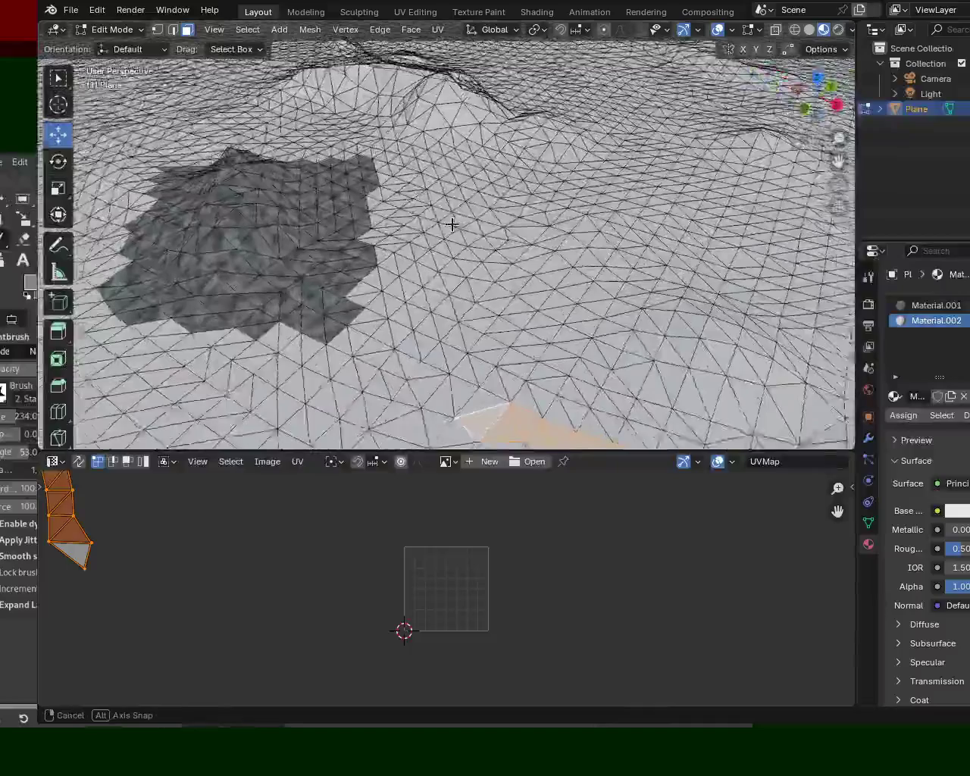
Select faces along the patch edge to check which carry Material.002.
click(354, 153)
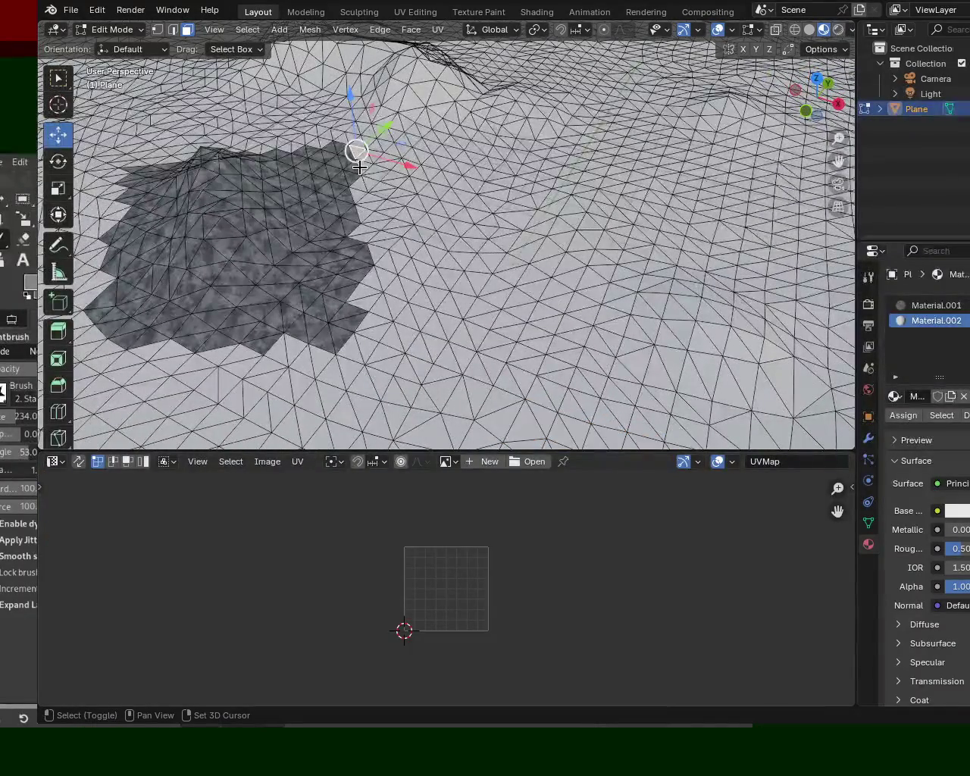
click(357, 187)
click(356, 194)
click(356, 202)
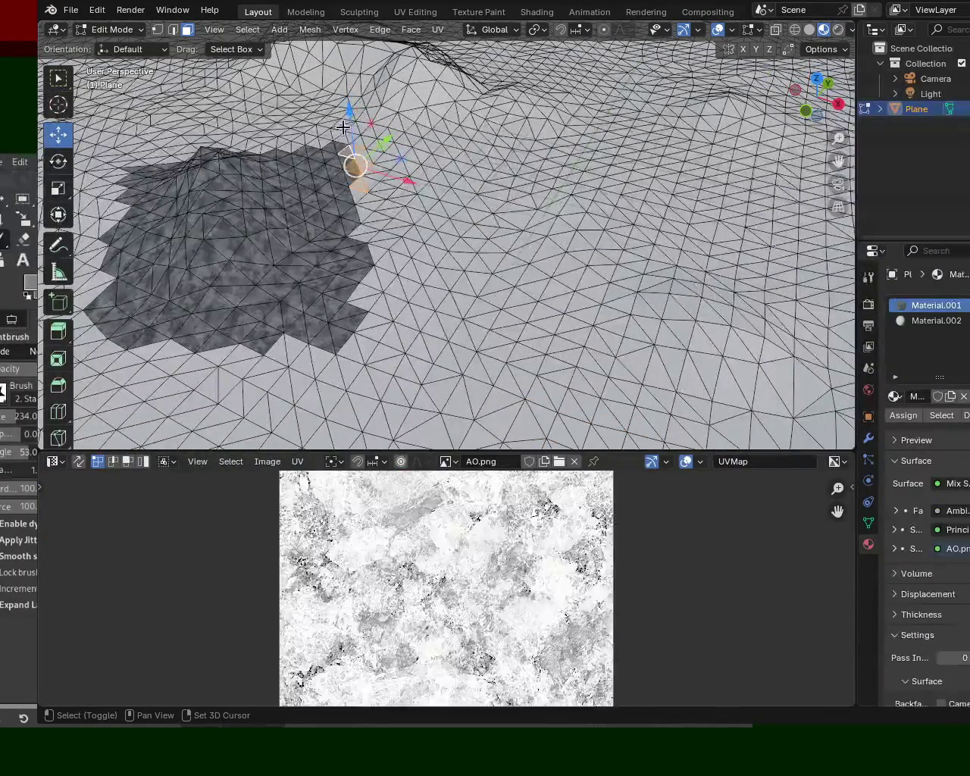
click(358, 206)
Zoom in to a low close view of the mountain.
mouse_move(358, 207)
middle_down()
mouse_move(506, 169)
mouse_move(503, 194)
middle_up()
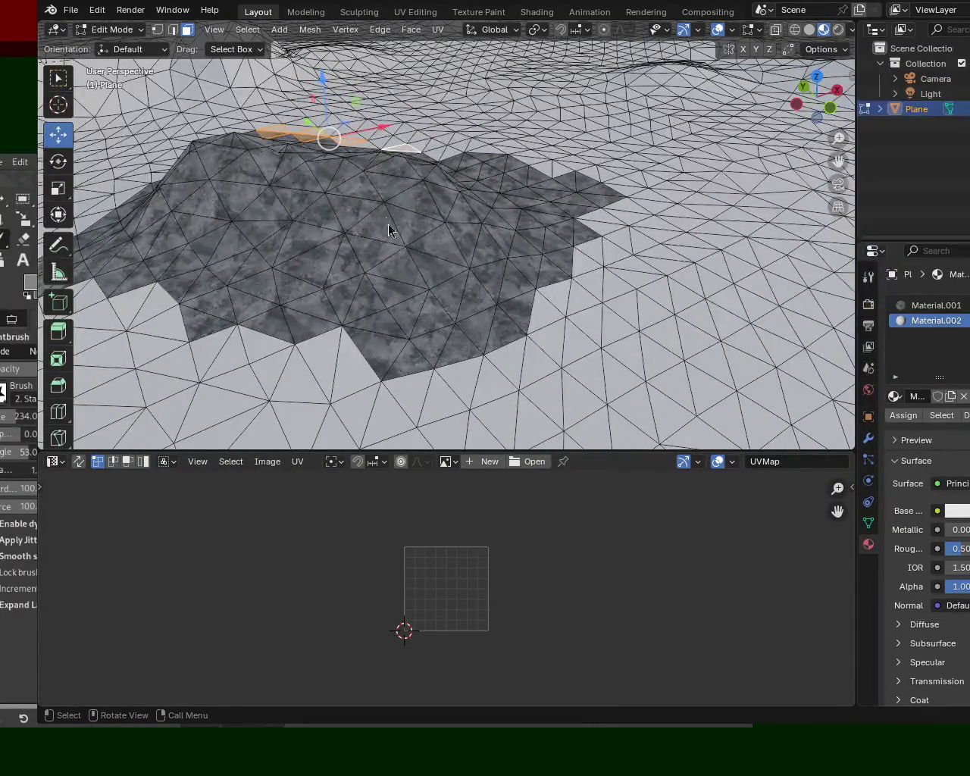
scroll(364, 197, up, 2)
scroll(415, 260, down, 1)
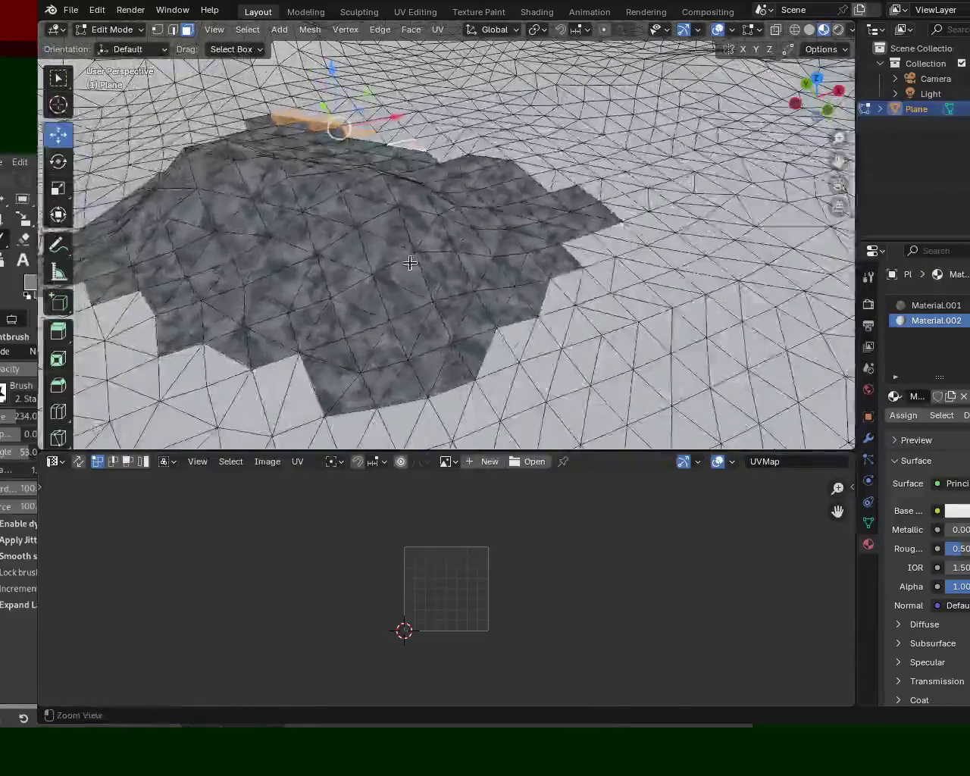
scroll(467, 243, up, 3)
scroll(390, 208, up, 2)
mouse_move(389, 208)
middle_down()
mouse_move(507, 184)
mouse_move(407, 214)
mouse_move(424, 190)
mouse_move(524, 164)
middle_up()
scroll(524, 164, up, 2)
scroll(561, 144, up, 4)
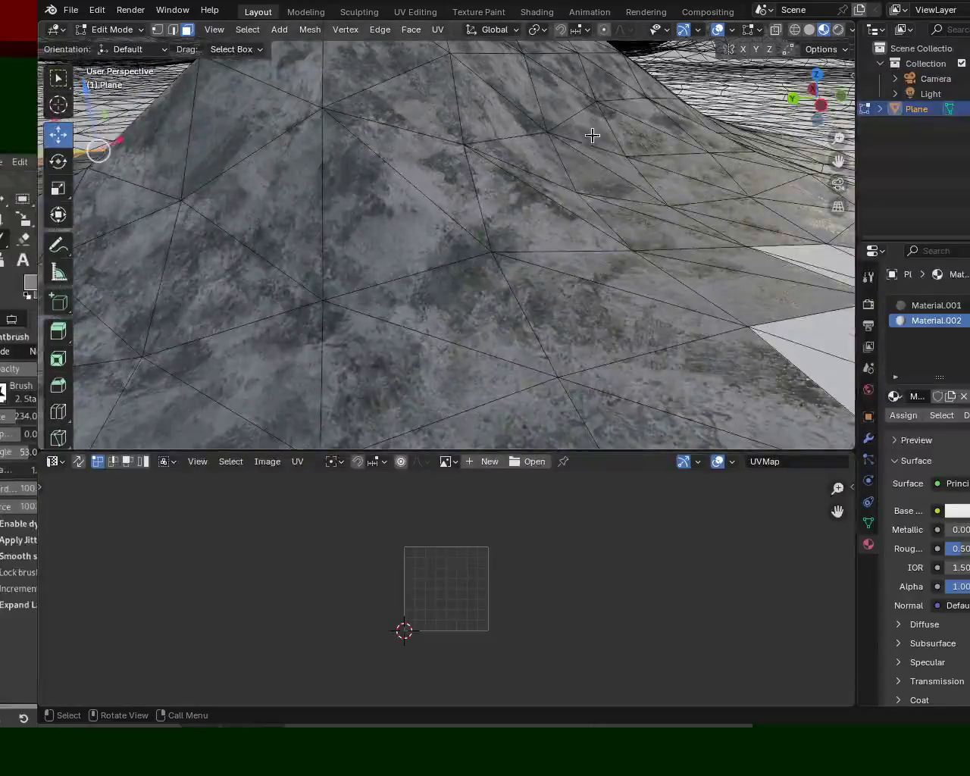
Hide overlays and the navigation gizmo, then view the peak from the side.
click(718, 30)
click(682, 29)
mouse_move(606, 151)
middle_down()
mouse_move(591, 184)
mouse_move(510, 181)
mouse_move(541, 158)
mouse_move(652, 162)
mouse_move(629, 195)
mouse_move(546, 177)
mouse_move(522, 195)
middle_up()
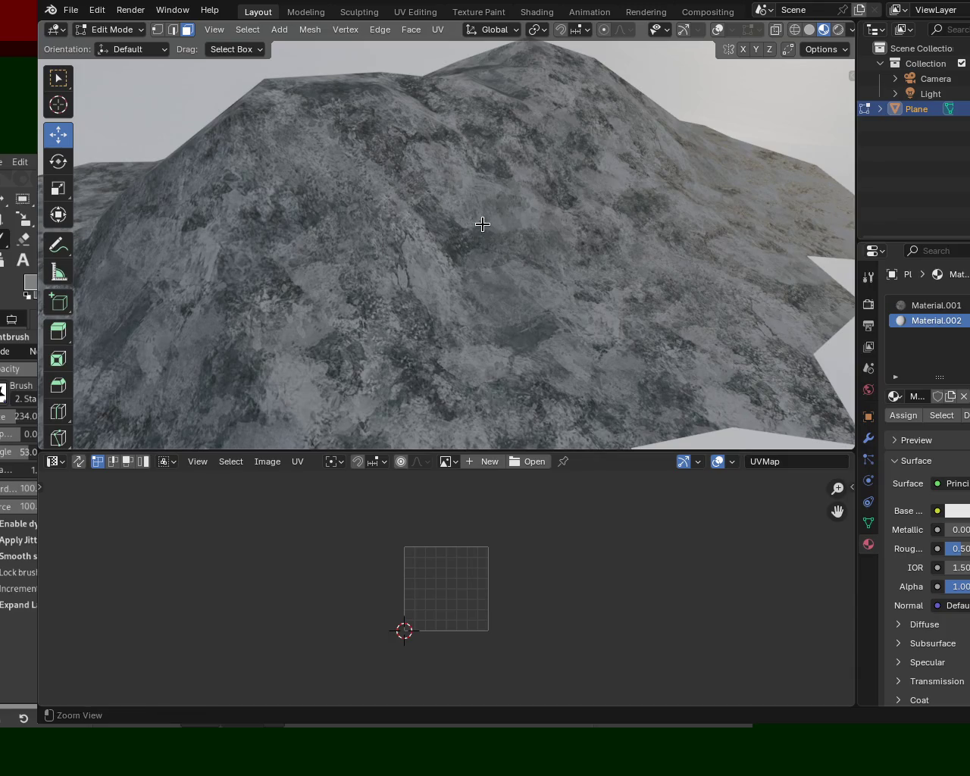
scroll(483, 224, down, 5)
scroll(478, 268, up, 7)
scroll(462, 195, down, 2)
mouse_move(516, 189)
middle_down()
mouse_move(545, 135)
mouse_move(476, 197)
mouse_move(606, 201)
mouse_move(498, 190)
mouse_move(475, 173)
mouse_move(477, 186)
mouse_move(546, 232)
mouse_move(462, 184)
mouse_move(662, 210)
mouse_move(426, 197)
mouse_move(530, 189)
mouse_move(630, 214)
mouse_move(689, 179)
mouse_move(408, 195)
mouse_move(385, 227)
mouse_move(719, 53)
middle_up()
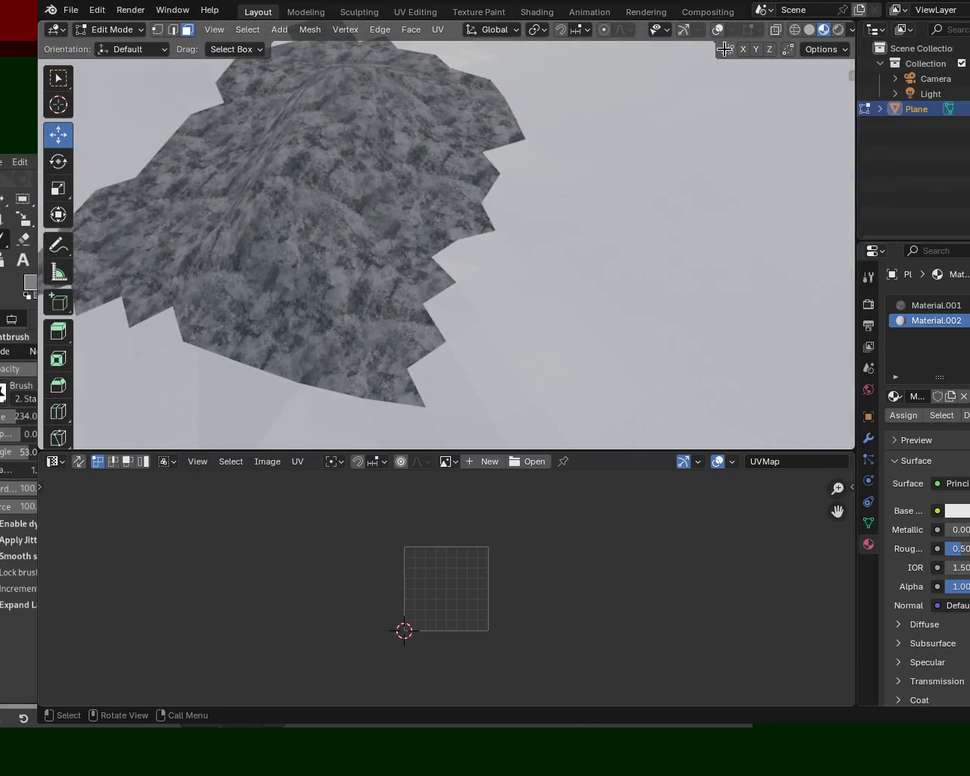
click(808, 29)
Restore Material Preview shading with the navigation gizmo and wireframe overlays.
click(823, 29)
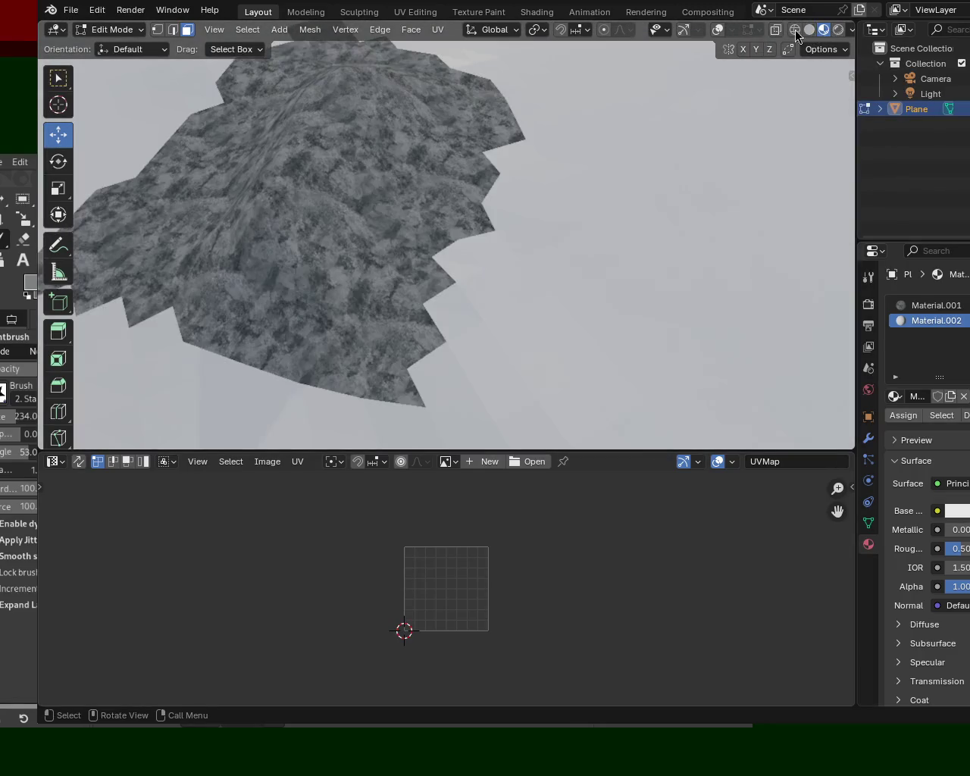
click(683, 29)
click(716, 30)
Frame the patch's zigzag border near-horizontally and select a triangle on its edge.
mouse_move(709, 43)
middle_down()
mouse_move(573, 186)
mouse_move(446, 238)
mouse_move(430, 268)
middle_up()
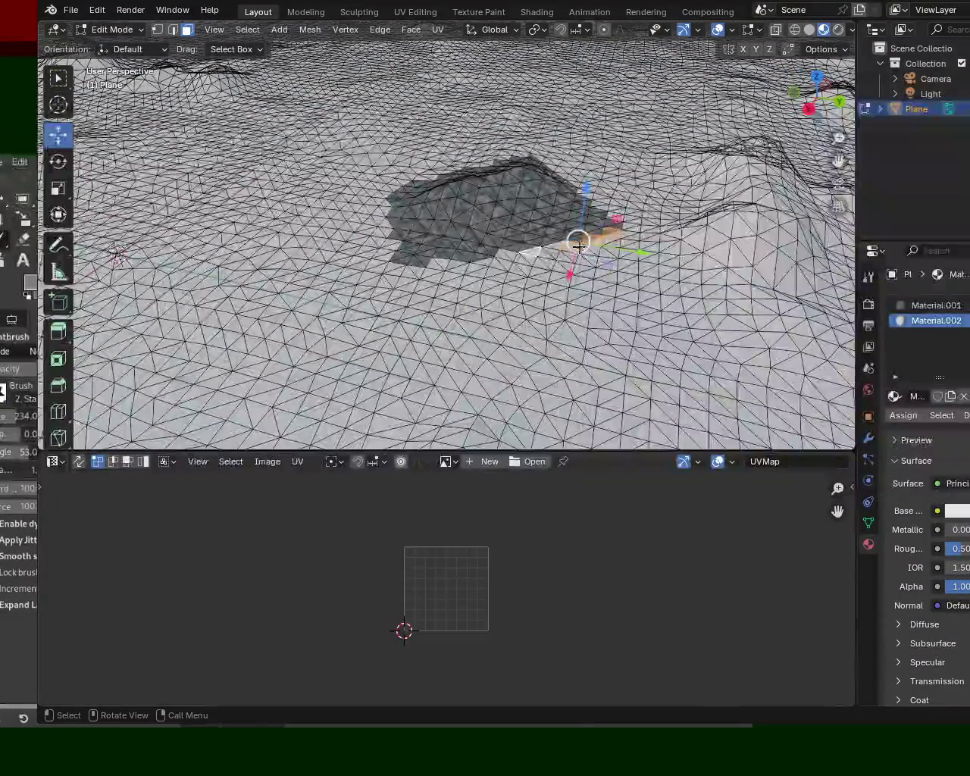
scroll(530, 274, up, 4)
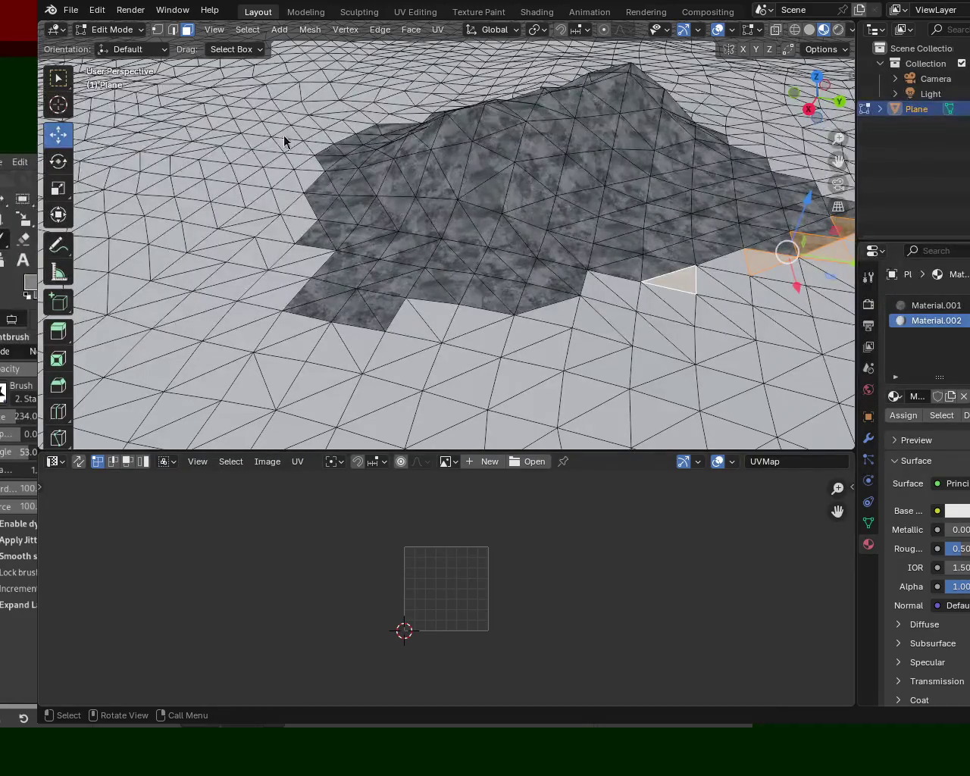
scroll(602, 250, down, 4)
mouse_move(601, 250)
middle_down()
mouse_move(601, 191)
mouse_move(527, 226)
mouse_move(650, 241)
mouse_move(611, 222)
mouse_move(595, 231)
mouse_move(628, 281)
mouse_move(539, 238)
mouse_move(368, 268)
mouse_move(288, 234)
mouse_move(508, 241)
mouse_move(688, 320)
mouse_move(545, 232)
mouse_move(561, 245)
middle_up()
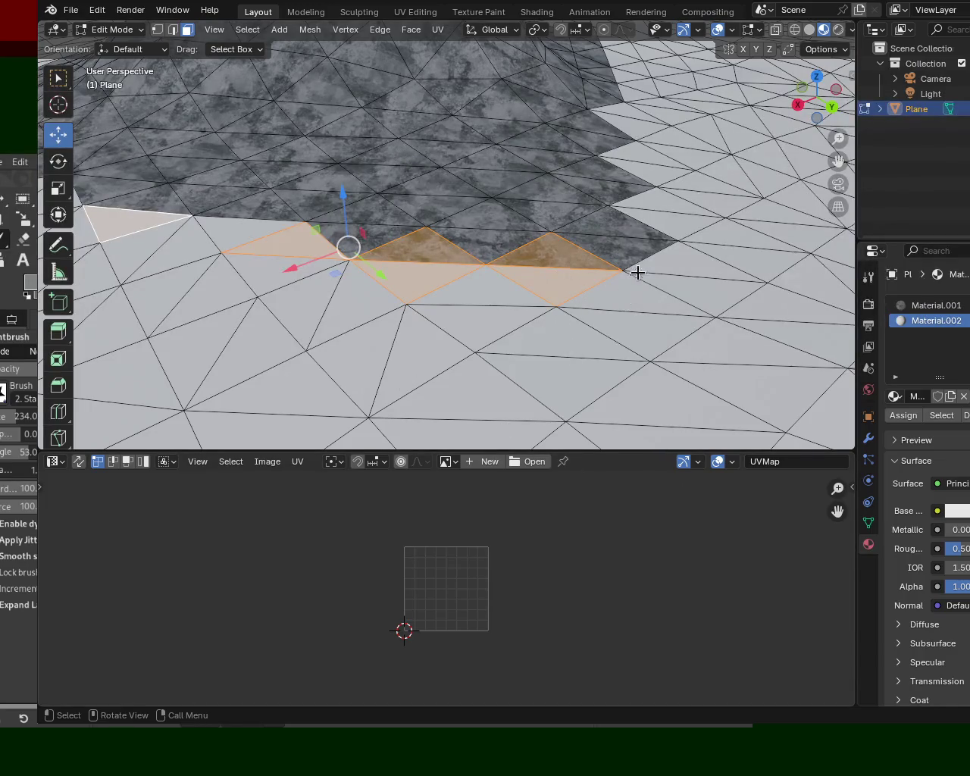
click(561, 282)
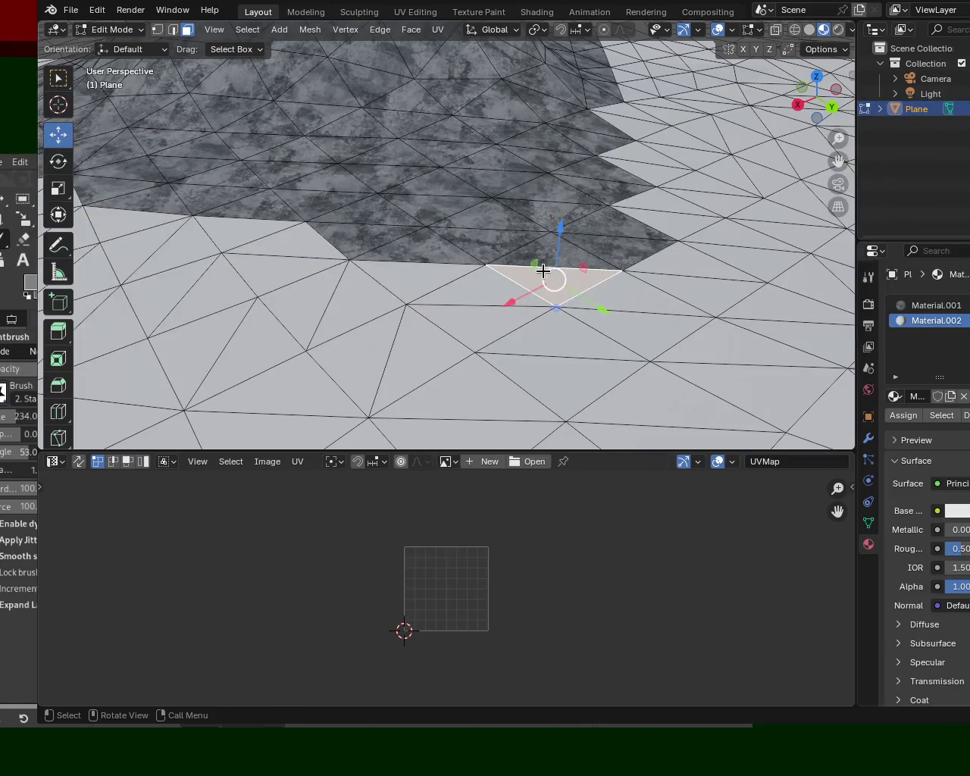
Select a group of triangles along the edge of the rock-textured patch.
shift+click(551, 257)
shift+click(609, 248)
shift+click(515, 250)
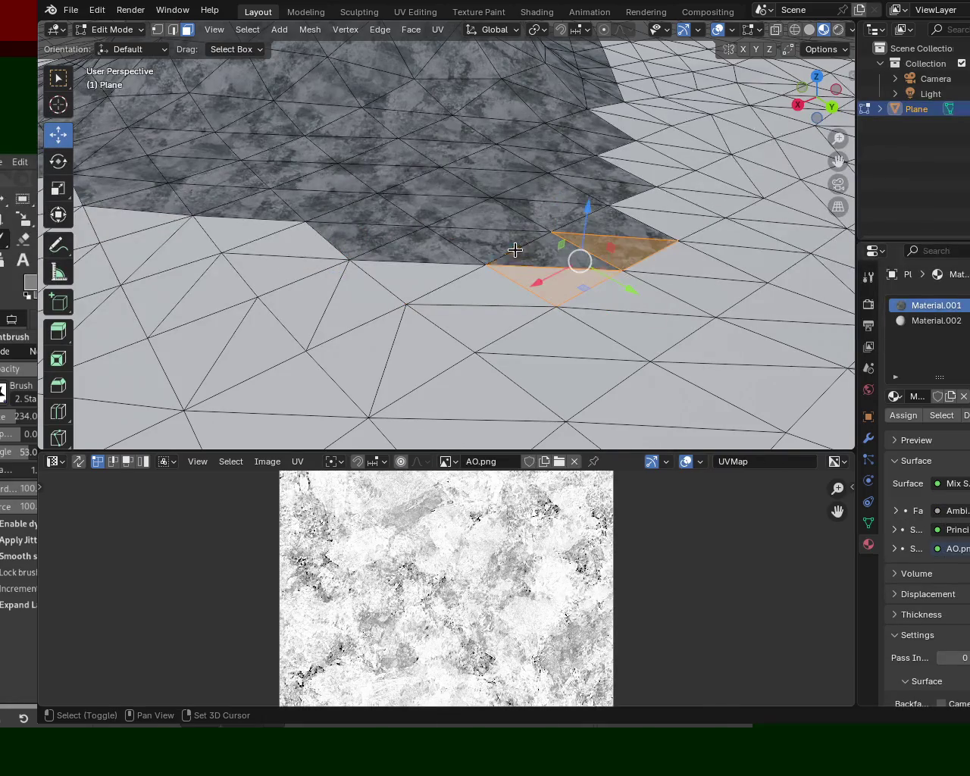
shift+click(511, 235)
shift+click(502, 282)
shift+click(563, 275)
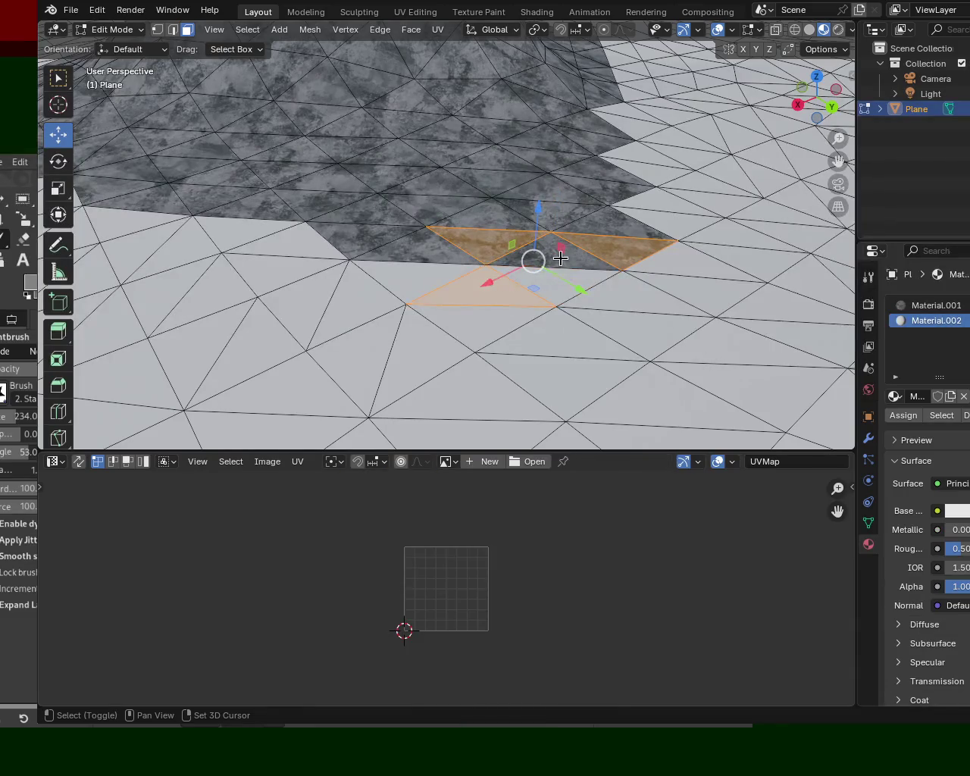
shift+click(552, 257)
shift+click(467, 281)
shift+click(424, 250)
shift+click(414, 280)
shift+click(476, 294)
shift+click(367, 296)
shift+click(301, 278)
shift+click(301, 330)
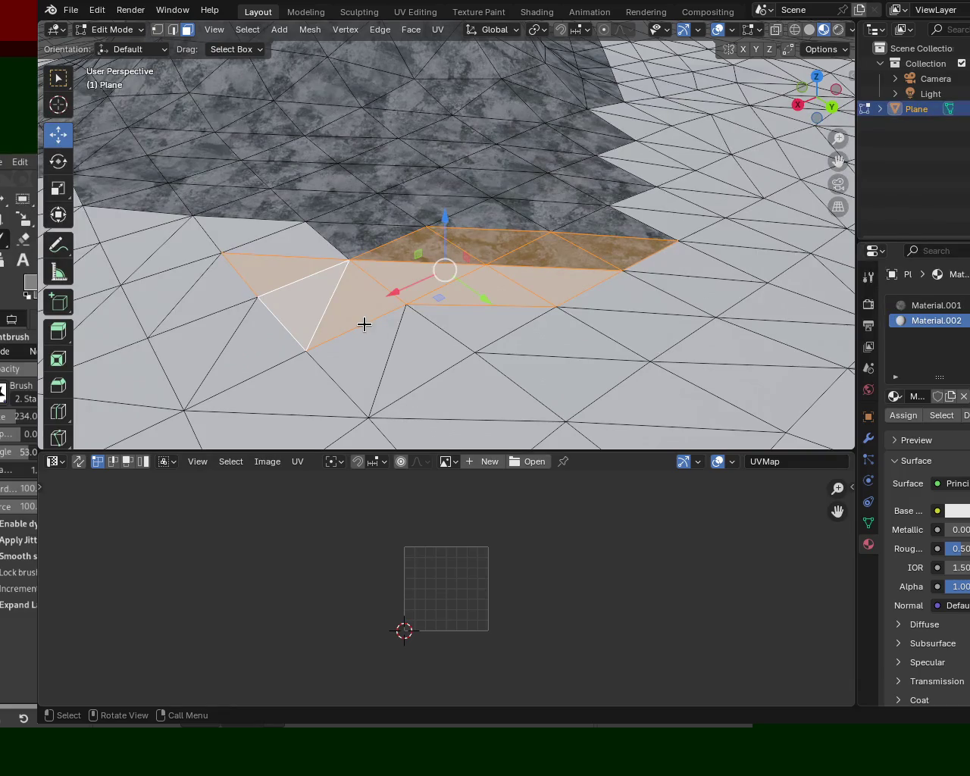
Reselect a different set of neighbouring faces beside the patch.
click(537, 353)
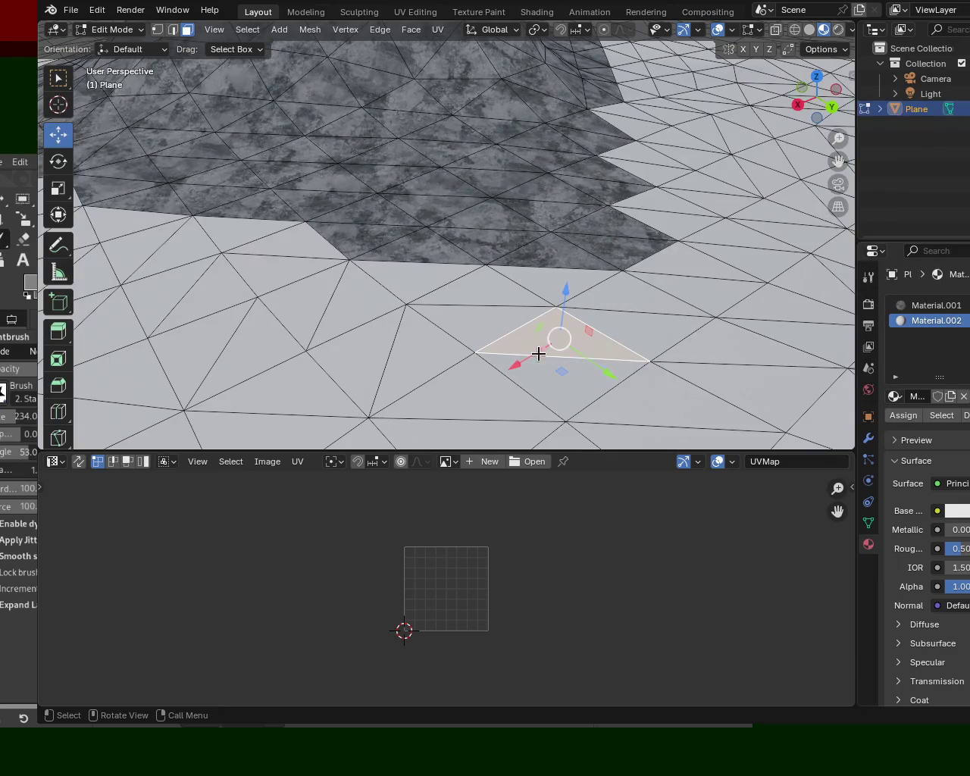
click(599, 286)
shift+click(555, 252)
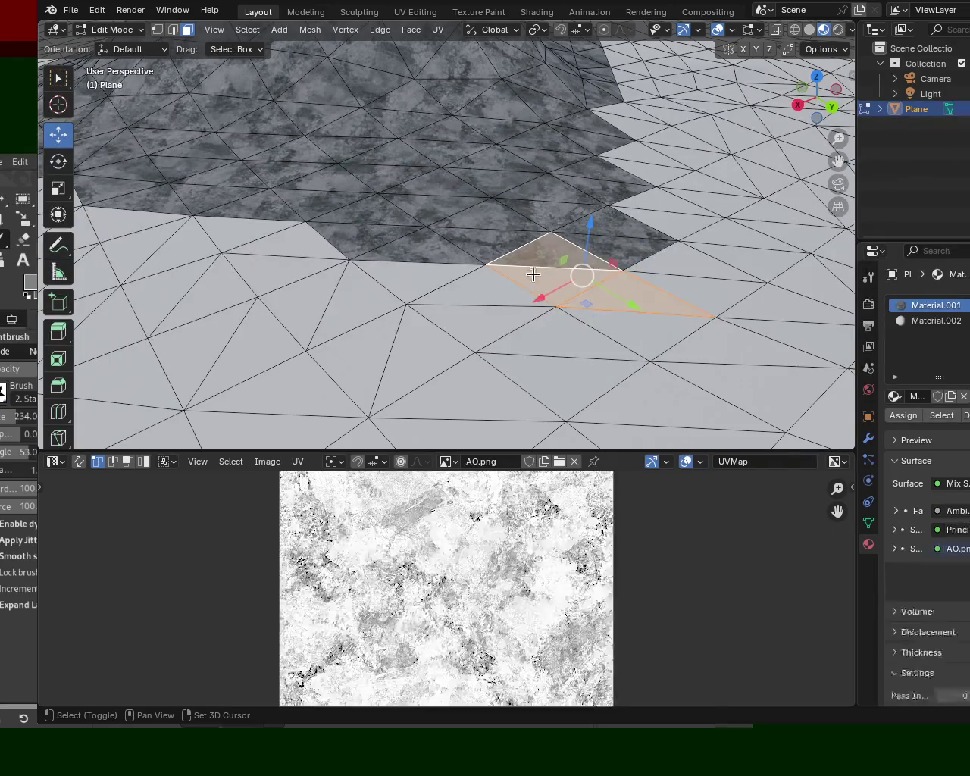
shift+click(692, 270)
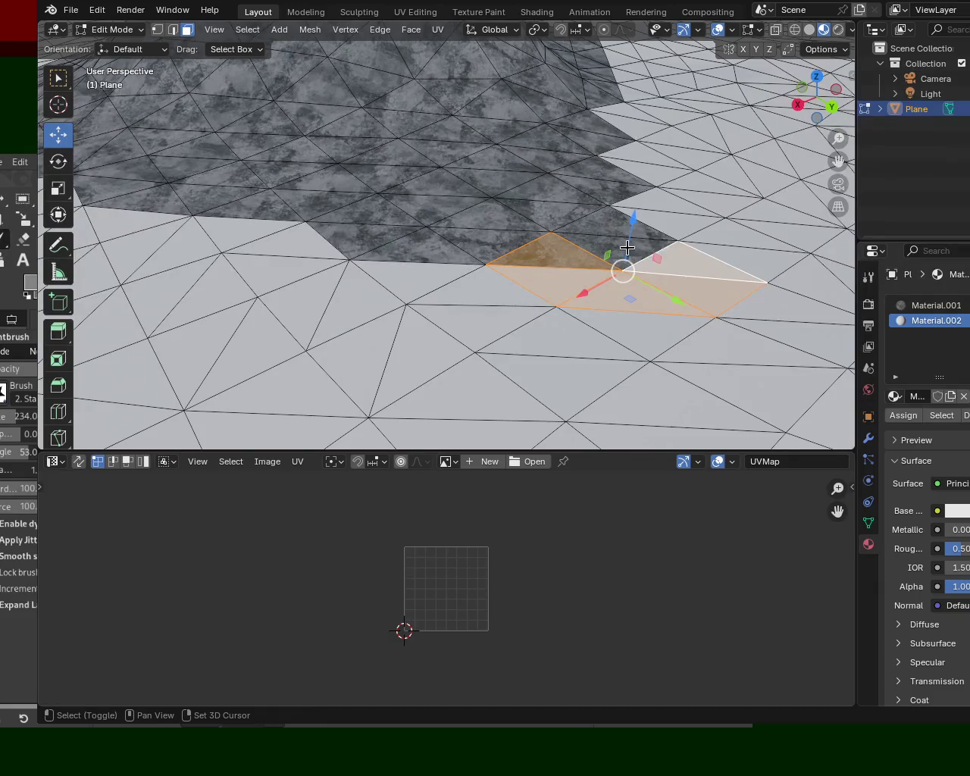
shift+click(627, 247)
shift+click(475, 277)
shift+click(415, 300)
shift+click(493, 297)
Extrude the selected faces and raise them vertically along Z.
mouse_move(493, 297)
middle_down()
mouse_move(541, 347)
mouse_move(438, 303)
mouse_move(429, 310)
middle_up()
mouse_move(472, 134)
middle_down()
mouse_move(503, 224)
mouse_move(448, 230)
mouse_move(377, 262)
mouse_move(497, 216)
mouse_move(502, 189)
middle_up()
mouse_move(495, 116)
mouse_down()
mouse_move(527, 179)
mouse_move(529, 159)
mouse_up()
click(496, 111)
scroll(528, 133, up, 3)
scroll(526, 129, up, 2)
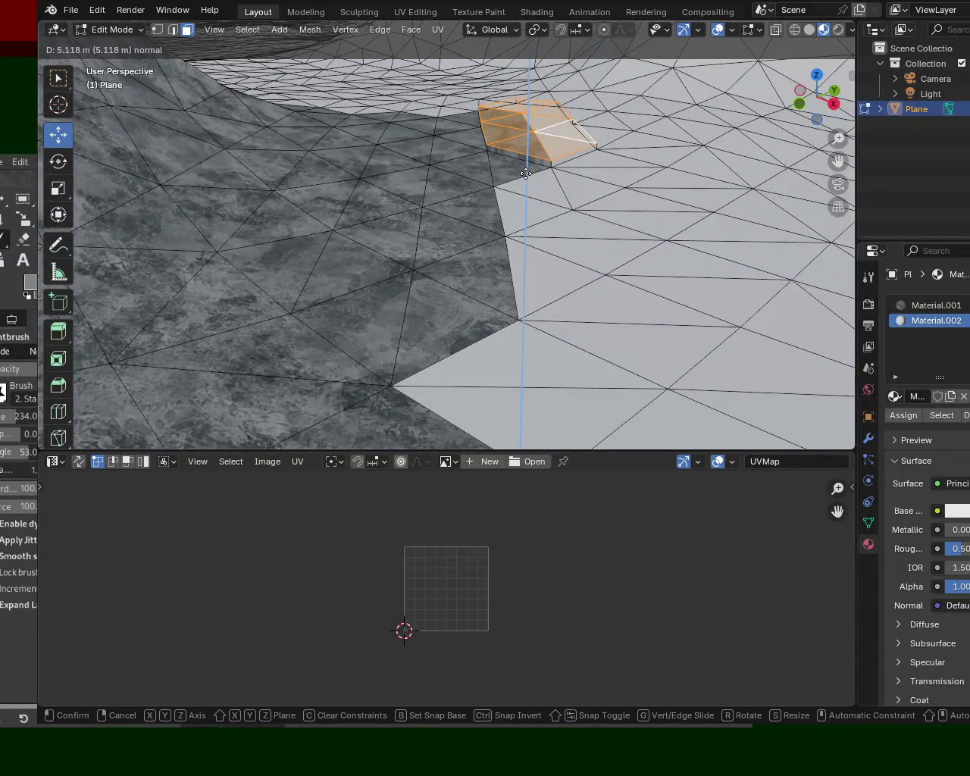
click(526, 173)
Lift a single grey triangle face higher on Z.
mouse_move(688, 303)
middle_down()
mouse_move(493, 217)
mouse_move(340, 184)
mouse_move(528, 164)
mouse_move(539, 212)
mouse_move(470, 205)
mouse_move(483, 184)
mouse_move(493, 197)
middle_up()
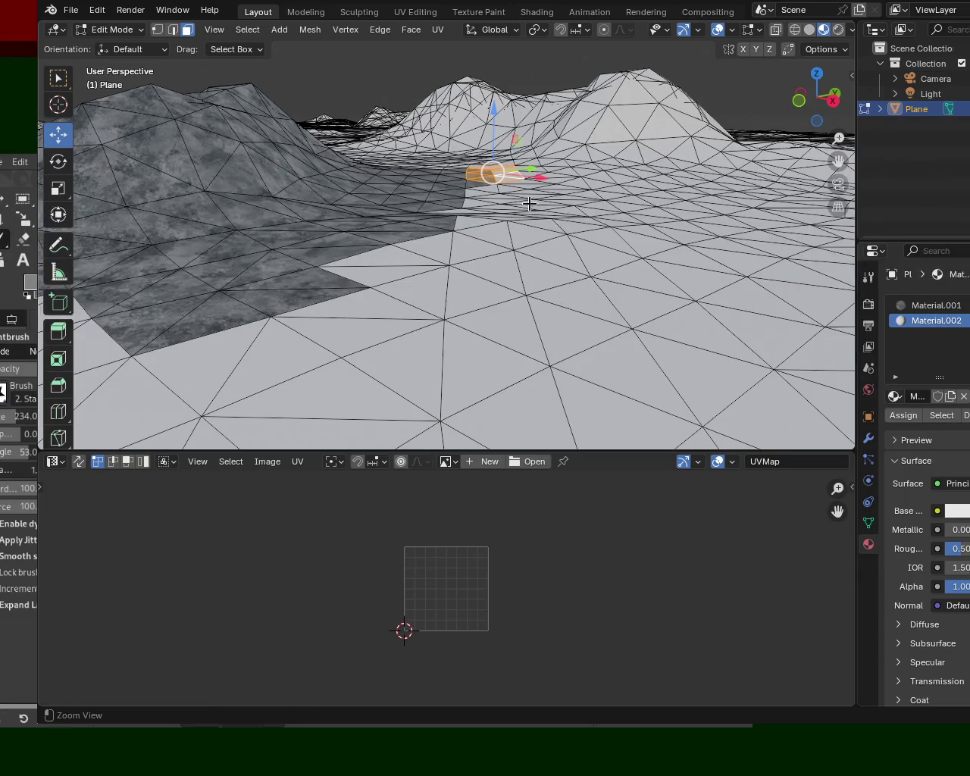
mouse_move(523, 247)
middle_down()
mouse_move(295, 231)
mouse_move(805, 243)
mouse_move(461, 292)
mouse_move(567, 225)
mouse_move(599, 244)
middle_up()
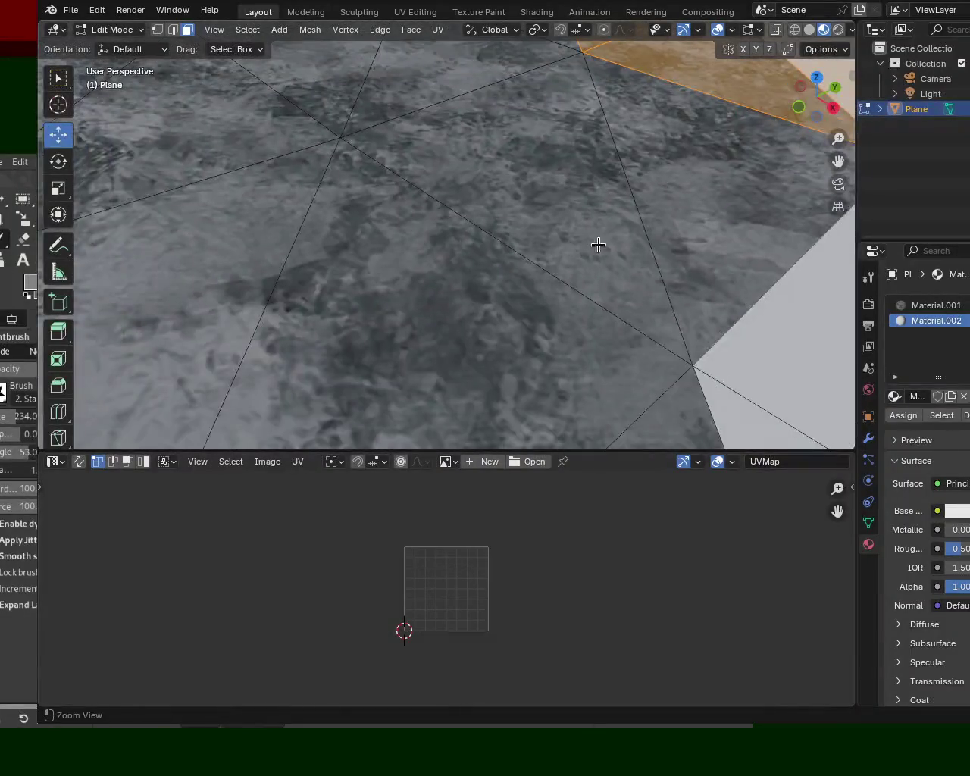
middle_drag(683, 197, 459, 227)
click(581, 193)
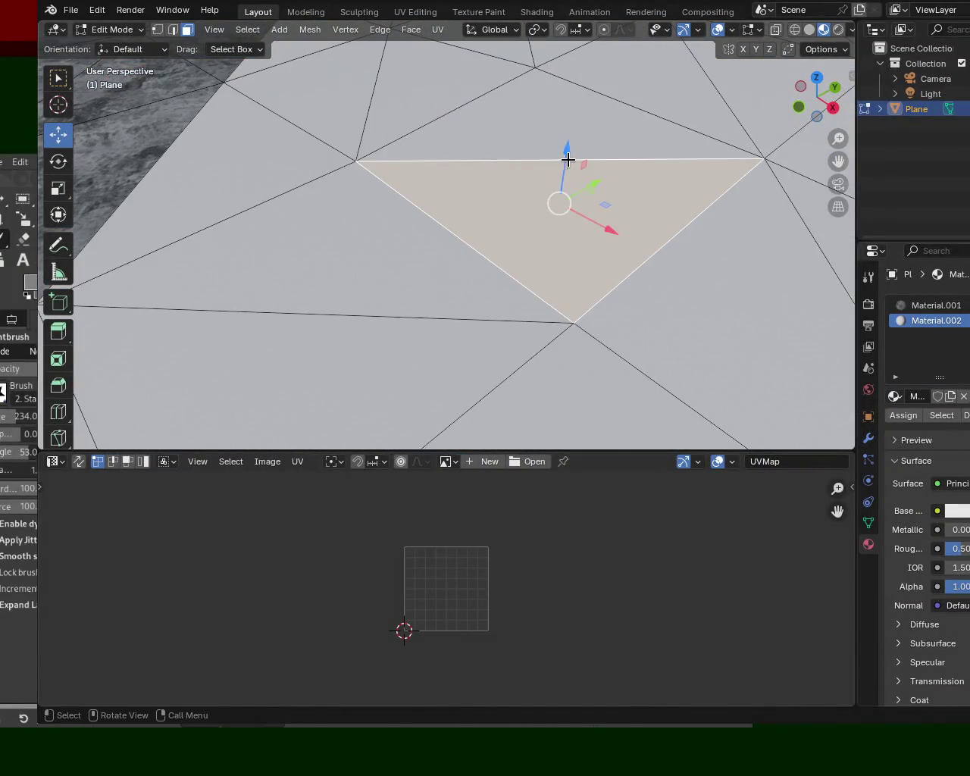
drag(569, 160, 572, 95)
Switch to box selection and view the hills low against the horizon.
key(w)
mouse_move(574, 192)
ctrl+middle_down()
mouse_move(558, 141)
mouse_move(409, 214)
mouse_move(592, 287)
mouse_move(461, 230)
mouse_move(522, 200)
mouse_move(470, 225)
mouse_move(607, 244)
ctrl+middle_up()
scroll(592, 287, down, 3)
scroll(522, 200, up, 3)
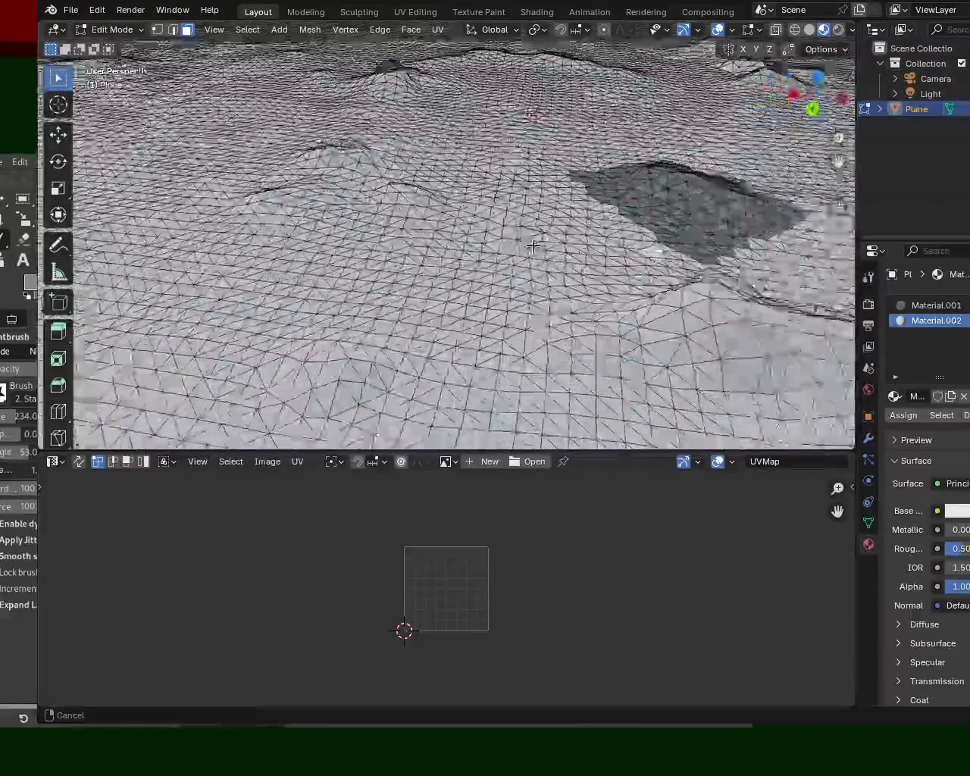
Inspect the mountain texture in Material Preview with overlays hidden, then switch to Rendered shading.
mouse_move(607, 243)
middle_down()
mouse_move(531, 244)
mouse_move(447, 155)
mouse_move(569, 239)
mouse_move(433, 249)
middle_up()
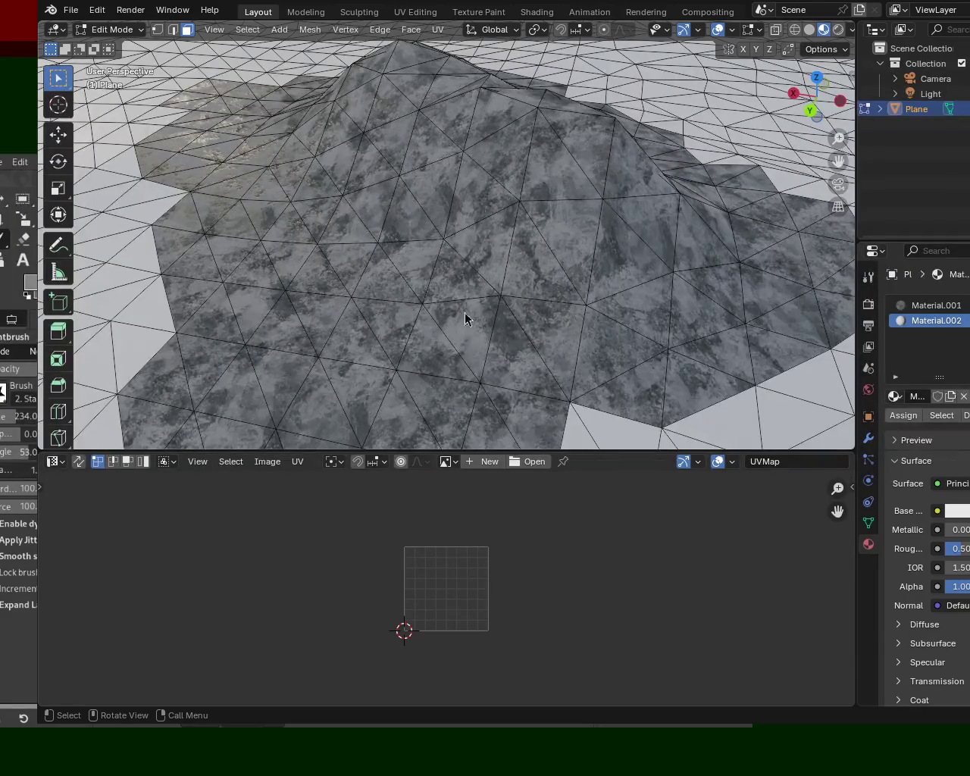
mouse_move(472, 242)
middle_down()
mouse_move(363, 126)
mouse_move(434, 251)
mouse_move(294, 279)
middle_up()
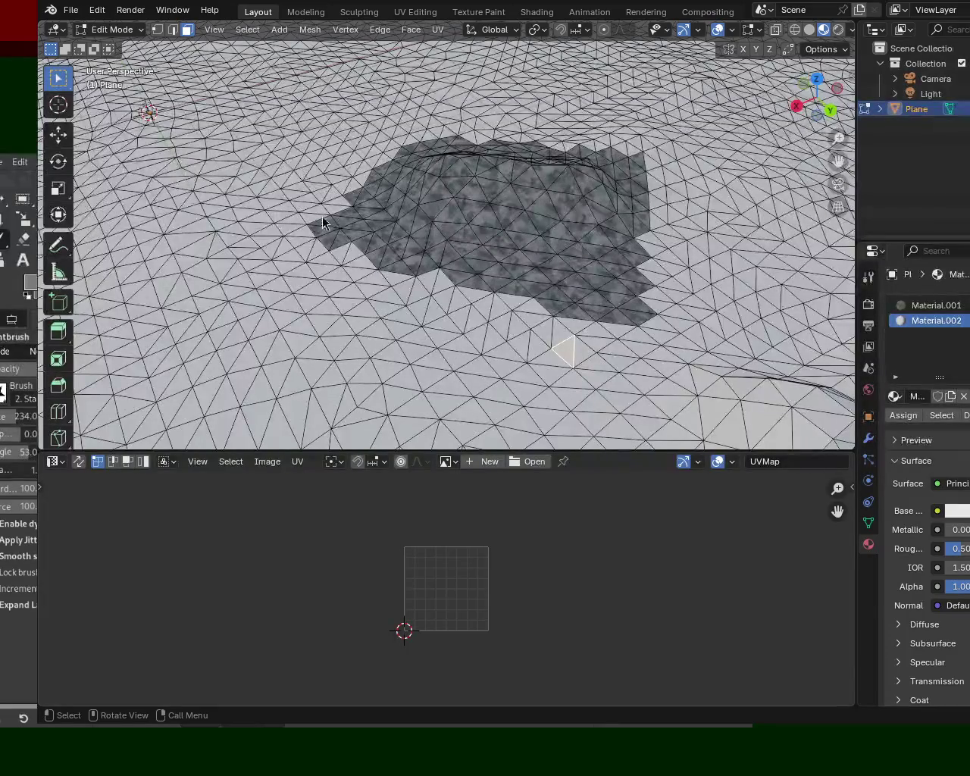
mouse_move(515, 264)
middle_down()
mouse_move(635, 234)
mouse_move(430, 251)
mouse_move(641, 216)
mouse_move(513, 245)
mouse_move(515, 214)
mouse_move(774, 45)
middle_up()
click(824, 28)
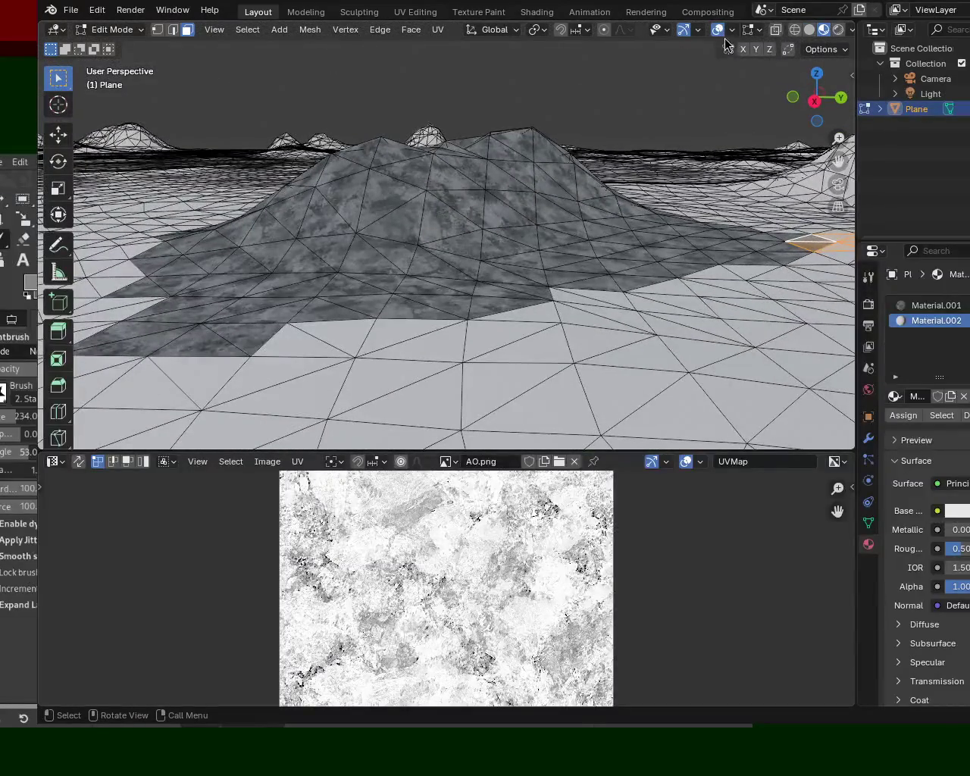
click(721, 31)
mouse_move(458, 205)
middle_down()
mouse_move(513, 219)
mouse_move(485, 144)
mouse_move(253, 135)
mouse_move(283, 130)
mouse_move(299, 147)
mouse_move(284, 143)
mouse_move(448, 201)
mouse_move(497, 184)
mouse_move(342, 210)
middle_up()
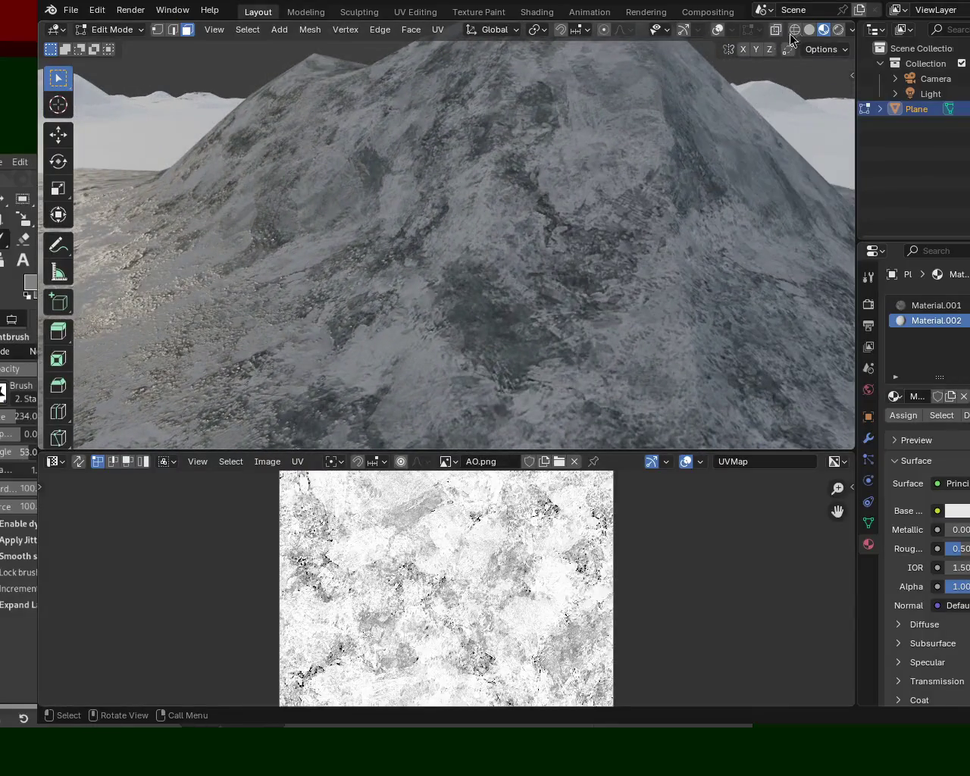
click(838, 29)
Return to Object Mode and add a Sun lamp to the scene.
mouse_move(497, 219)
middle_down()
mouse_move(484, 226)
mouse_move(452, 197)
mouse_move(498, 199)
mouse_move(401, 69)
middle_up()
key(Tab)
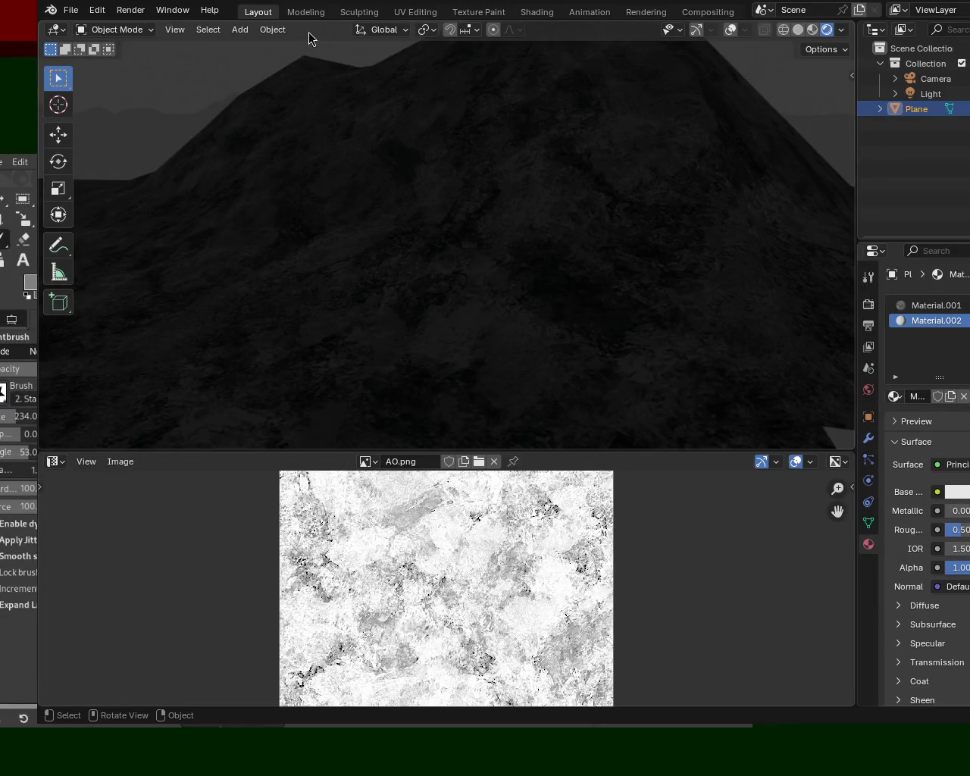
click(273, 29)
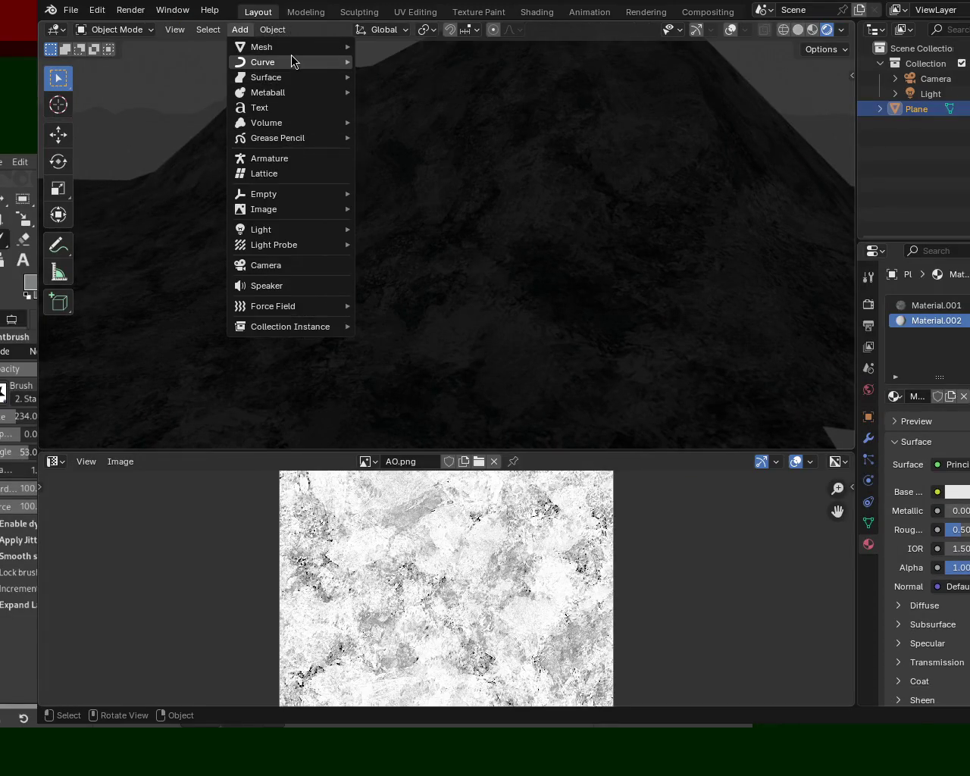
mouse_move(261, 228)
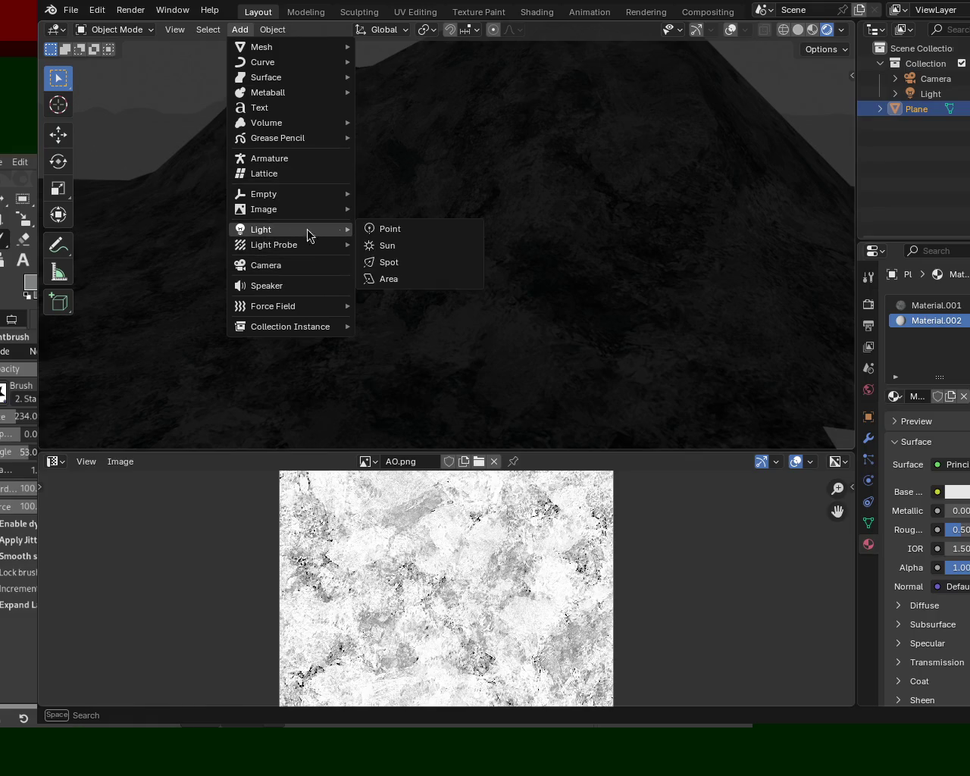
click(390, 244)
Set the sun's strength to 5, then lower it to 3.
mouse_move(497, 229)
middle_down()
mouse_move(459, 277)
mouse_move(397, 247)
mouse_move(910, 425)
middle_up()
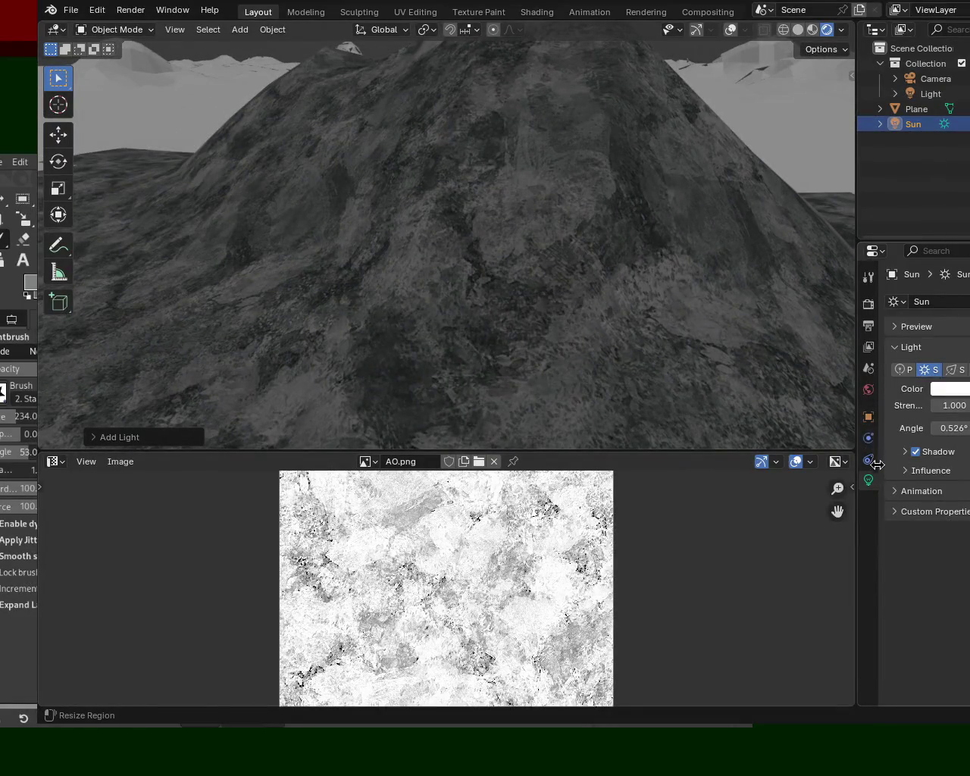
click(946, 406)
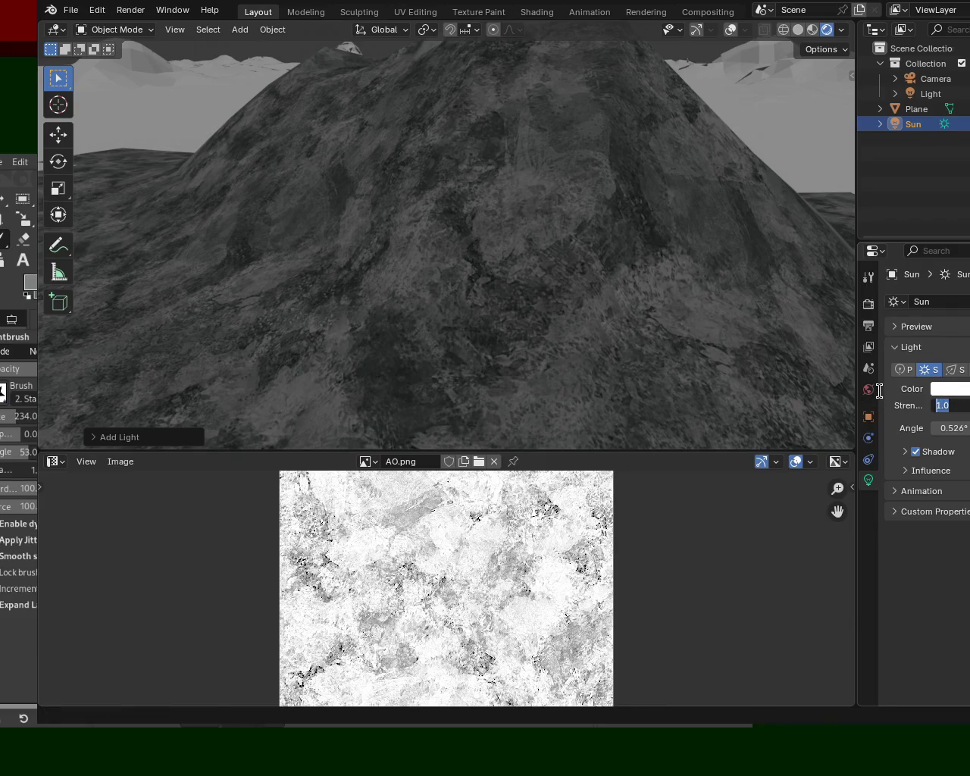
text(5)
key(Return)
middle_drag(548, 262, 463, 283)
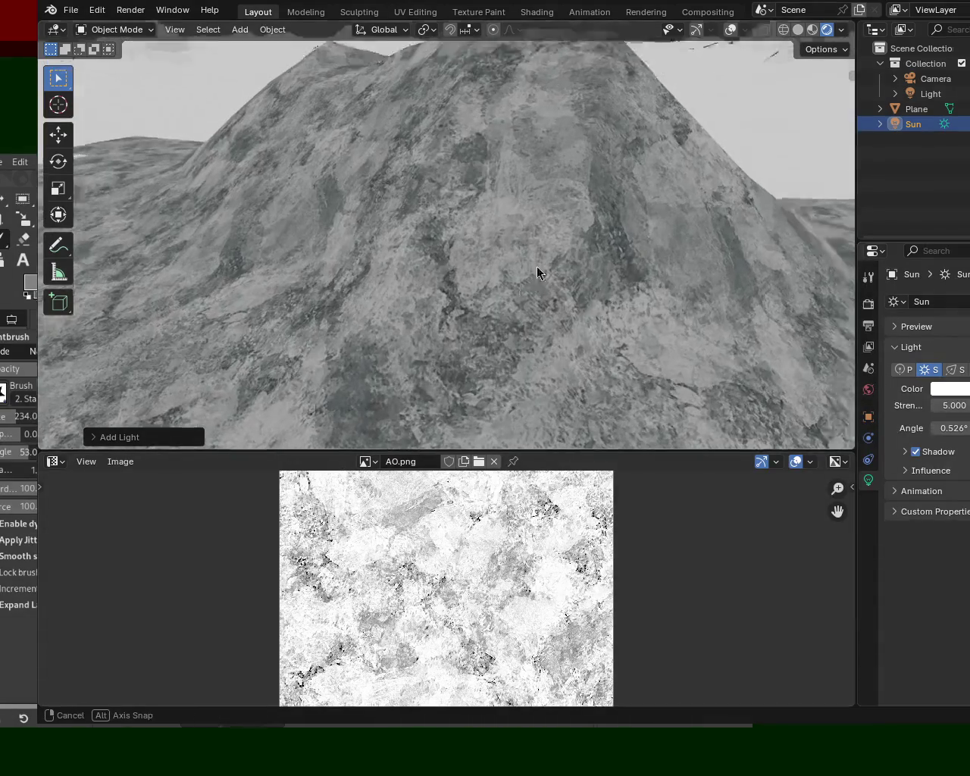
click(950, 401)
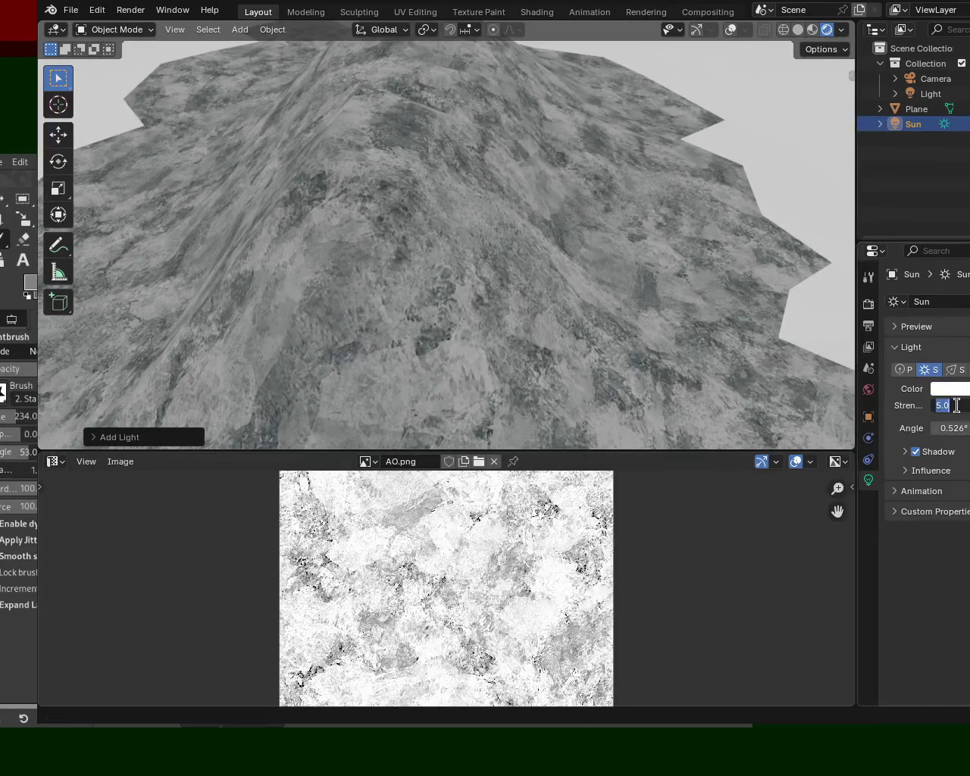
text(3)
key(Return)
Go back to Material Preview shading and select the terrain plane.
mouse_move(379, 189)
middle_down()
mouse_move(603, 167)
mouse_move(626, 204)
mouse_move(556, 175)
mouse_move(592, 184)
mouse_move(574, 121)
middle_up()
click(813, 30)
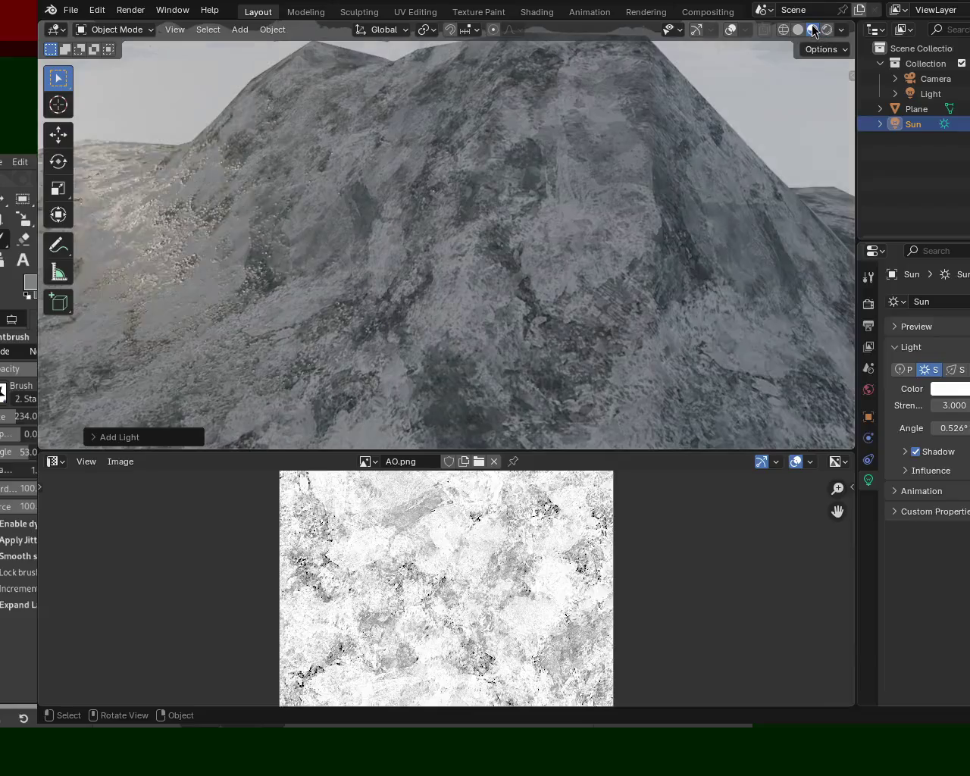
mouse_move(535, 233)
middle_down()
mouse_move(506, 230)
mouse_move(524, 219)
mouse_move(582, 227)
mouse_move(468, 253)
mouse_move(511, 249)
mouse_move(480, 266)
mouse_move(429, 250)
mouse_move(459, 243)
mouse_move(496, 288)
mouse_move(477, 271)
mouse_move(448, 156)
mouse_move(459, 179)
mouse_move(383, 166)
mouse_move(407, 133)
mouse_move(526, 187)
mouse_move(492, 147)
middle_up()
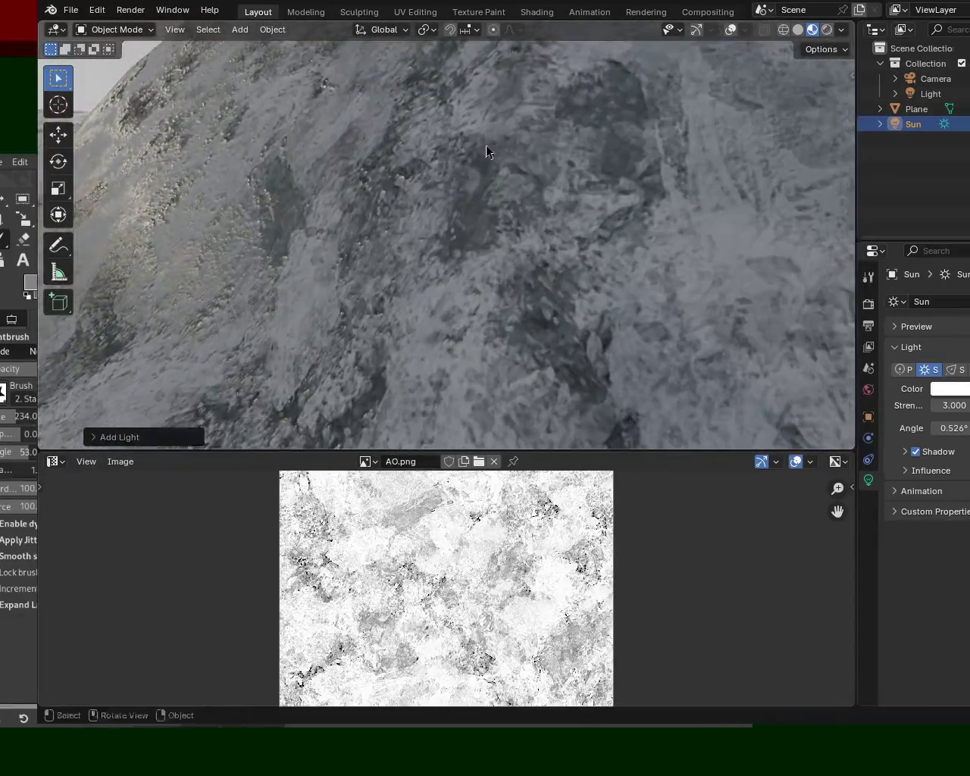
scroll(401, 199, down, 3)
mouse_move(401, 198)
middle_down()
mouse_move(372, 174)
mouse_move(353, 188)
middle_up()
scroll(353, 189, up, 2)
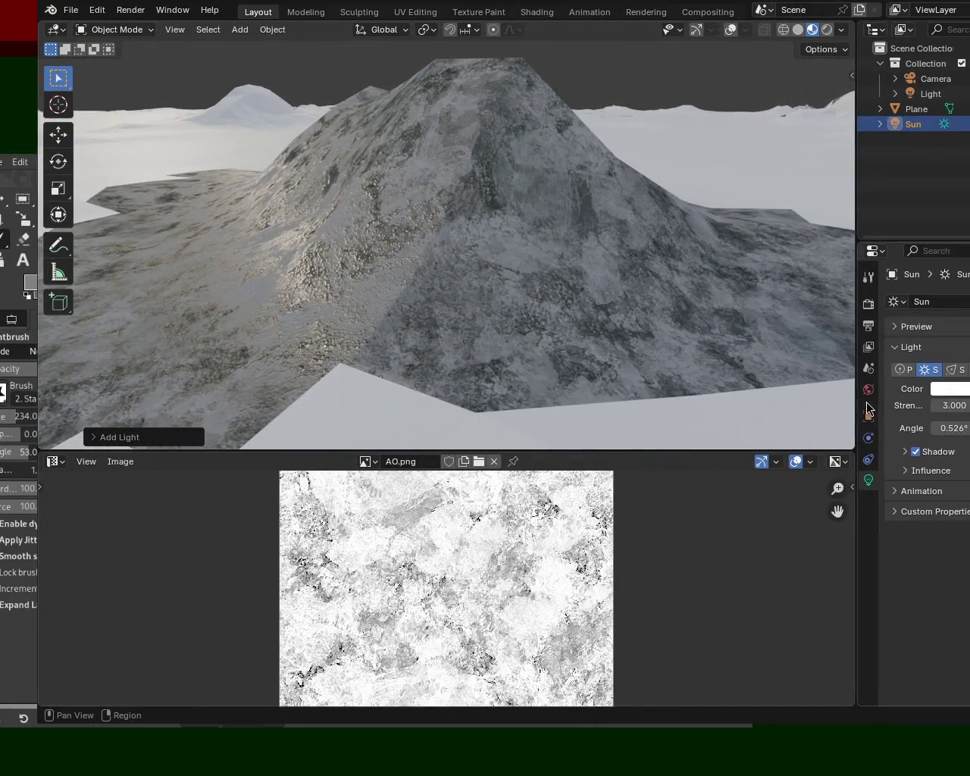
click(913, 108)
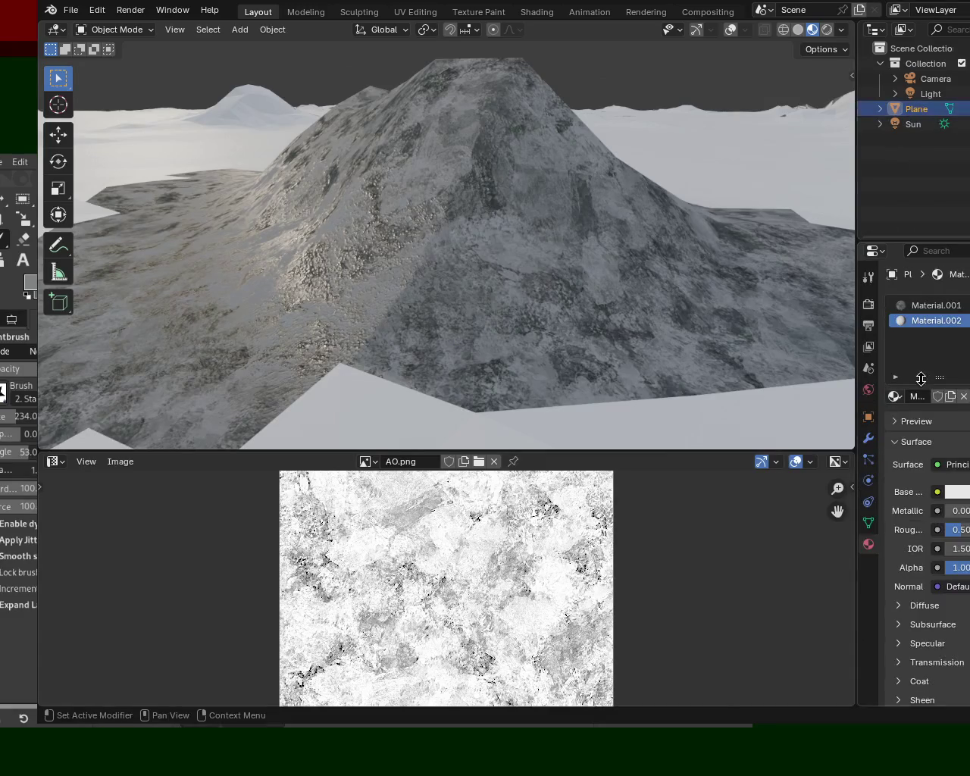
Turn the image area into a Shader Editor and assign Material.001 to the slot.
click(56, 460)
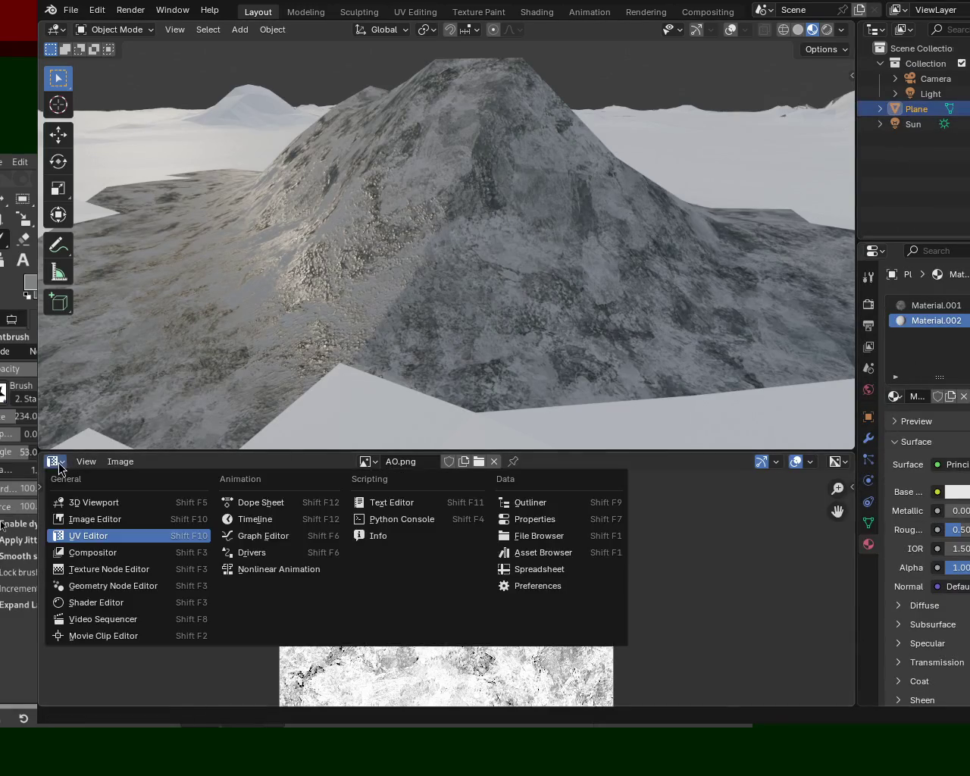
click(132, 603)
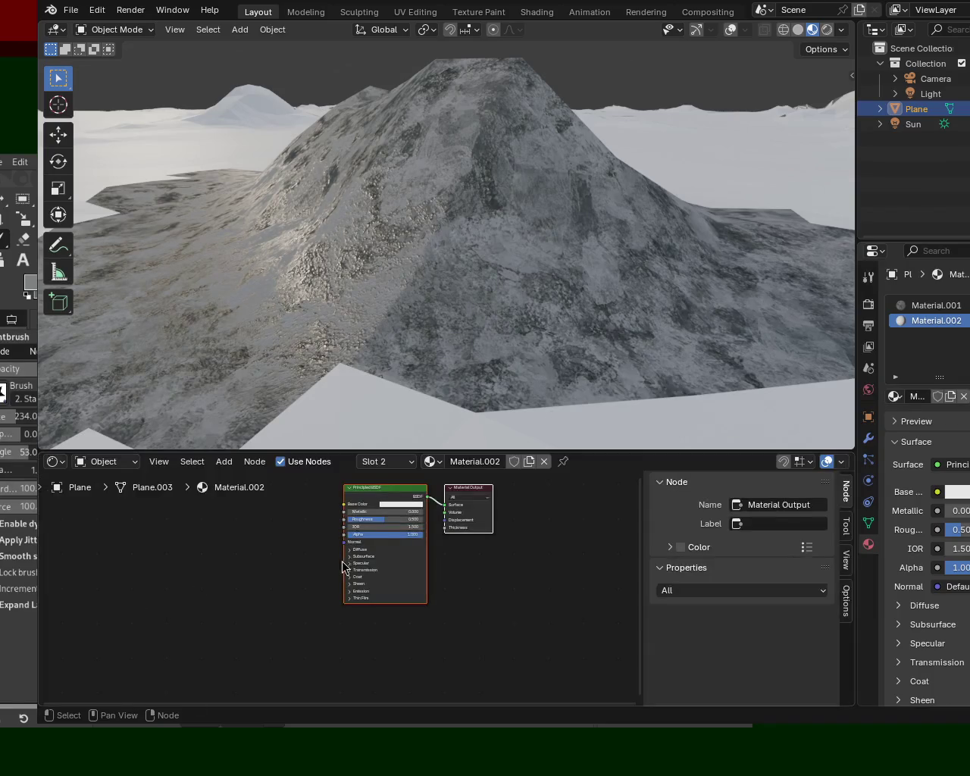
click(443, 462)
click(465, 497)
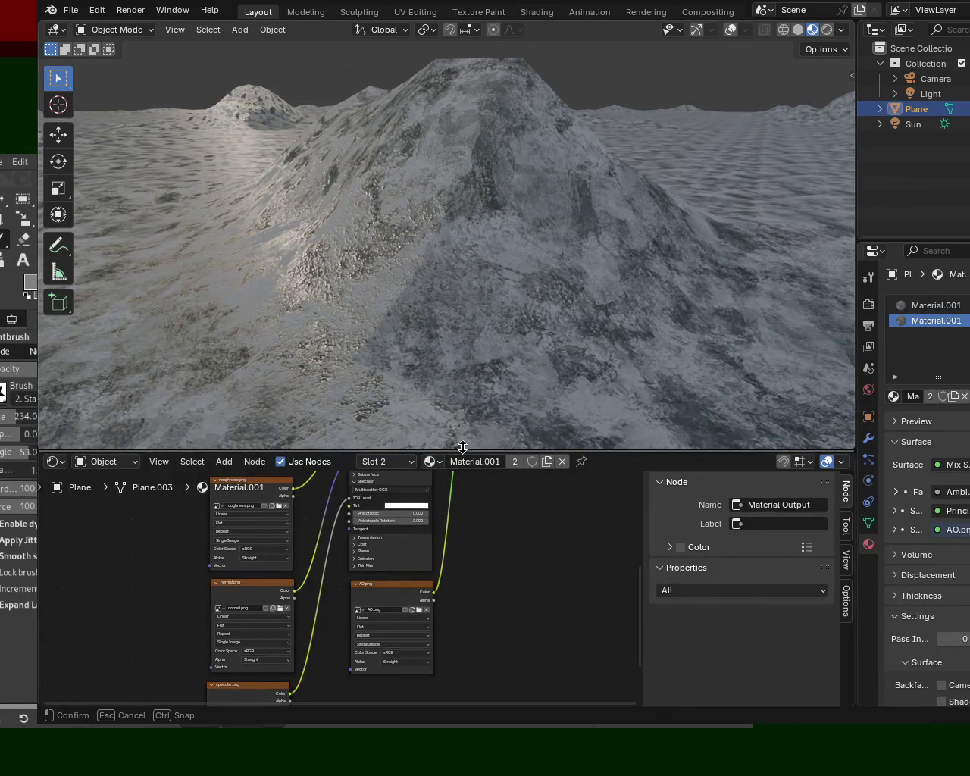
Enlarge the node editor and zoom in on the Principled BSDF's Specular settings.
drag(462, 447, 462, 157)
scroll(533, 348, up, 2)
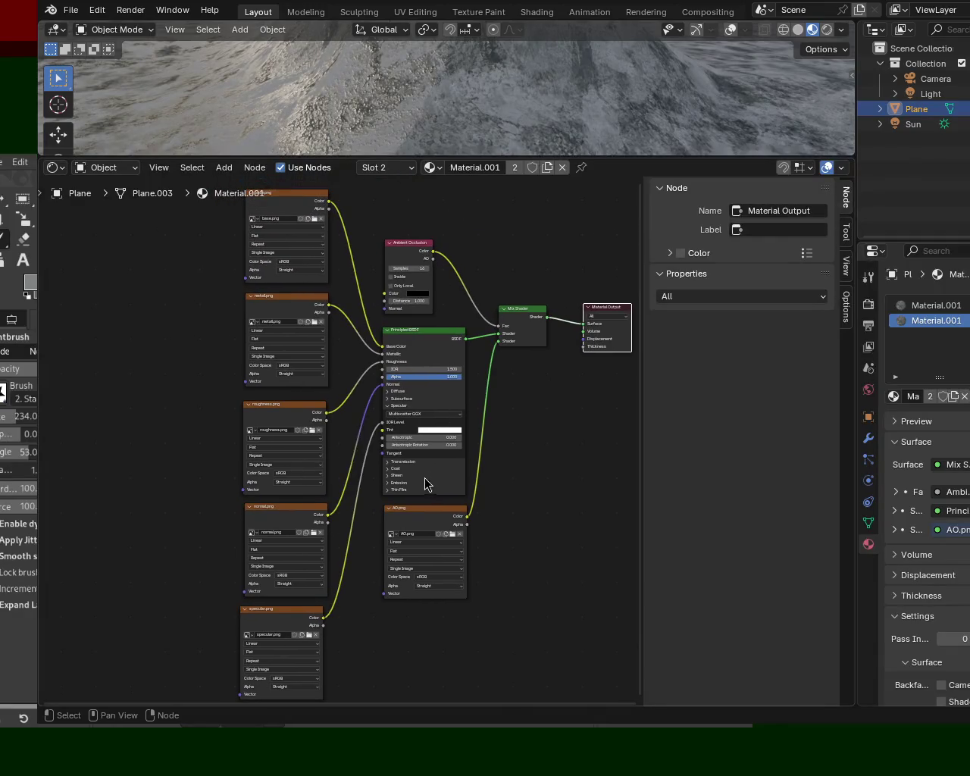
ctrl+middle_drag(361, 410, 375, 389)
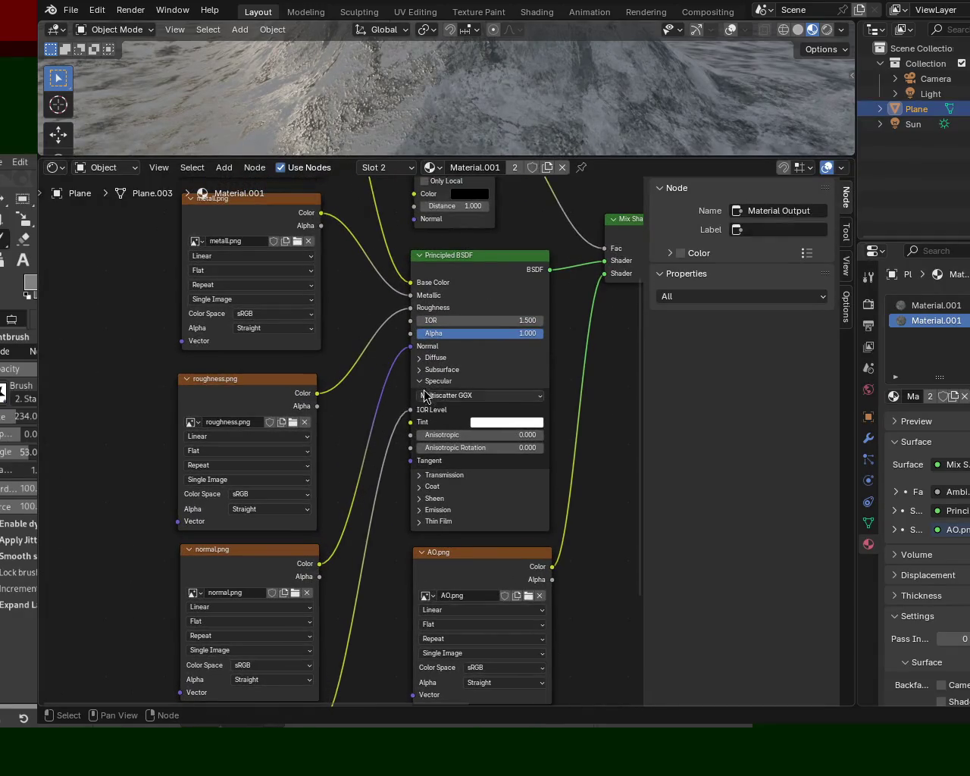
click(421, 381)
click(421, 381)
Pan through the normal, AO, specular, Ambient Occlusion and Mix Shader nodes, then restore the 3D view.
middle_drag(157, 366, 186, 418)
mouse_move(329, 454)
middle_down()
mouse_move(347, 356)
mouse_move(344, 441)
mouse_move(385, 569)
mouse_move(394, 641)
middle_up()
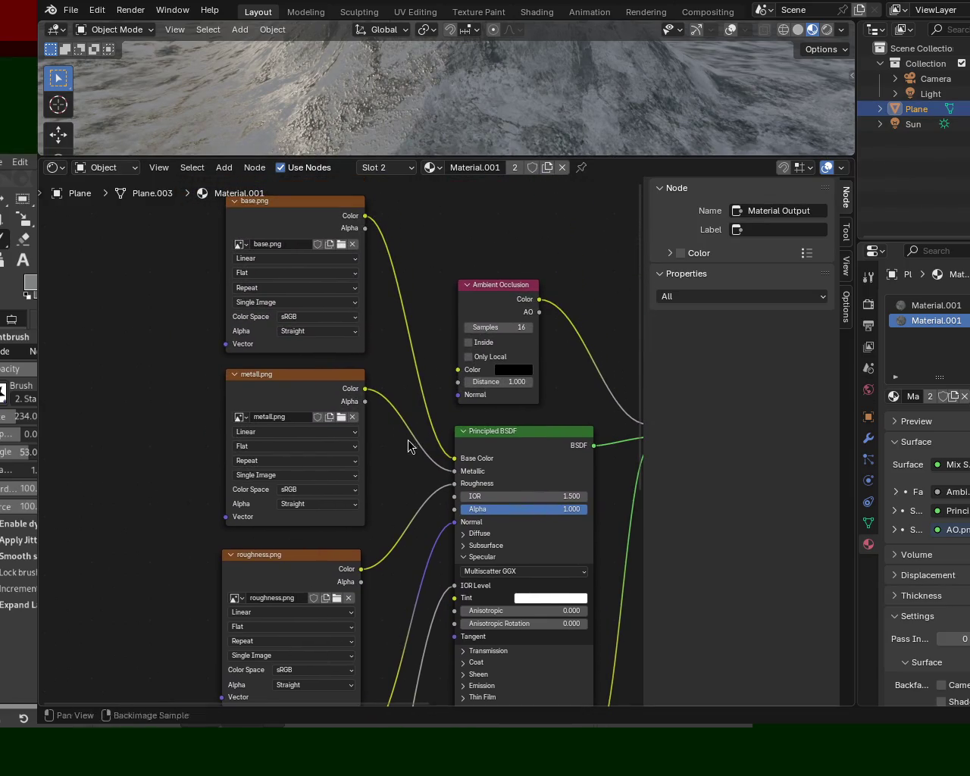
middle_drag(417, 539, 390, 466)
middle_drag(414, 572, 394, 415)
mouse_move(394, 589)
middle_down()
mouse_move(372, 467)
mouse_move(329, 500)
middle_up()
middle_drag(522, 342, 442, 538)
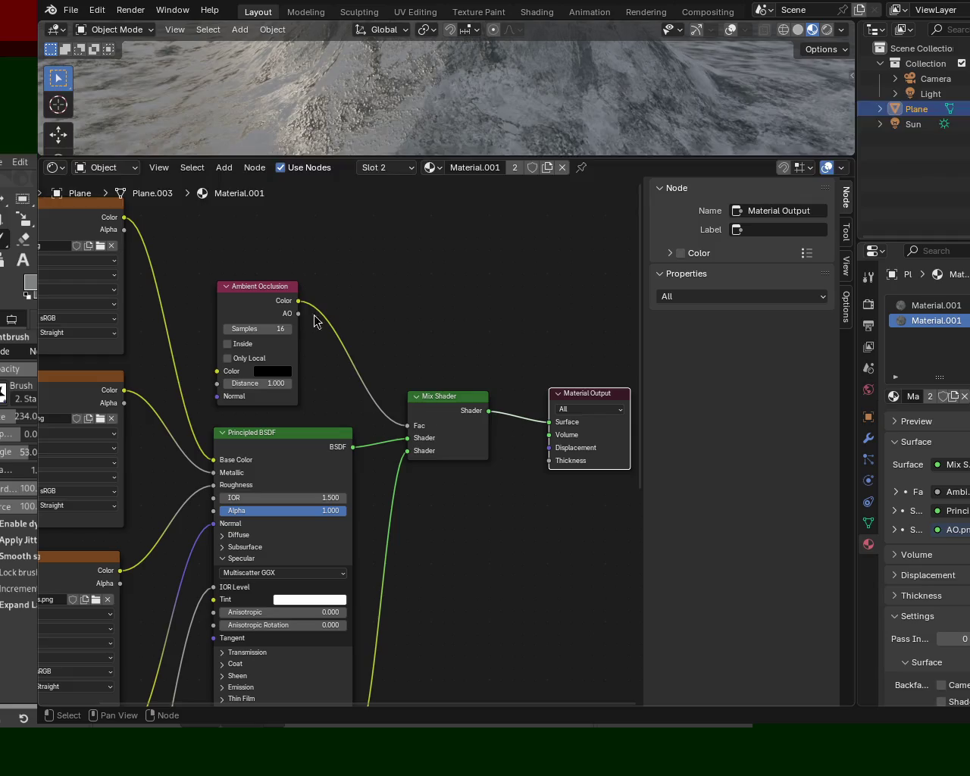
drag(344, 158, 522, 424)
mouse_move(522, 418)
middle_down()
mouse_move(274, 376)
mouse_move(315, 316)
mouse_move(492, 313)
middle_up()
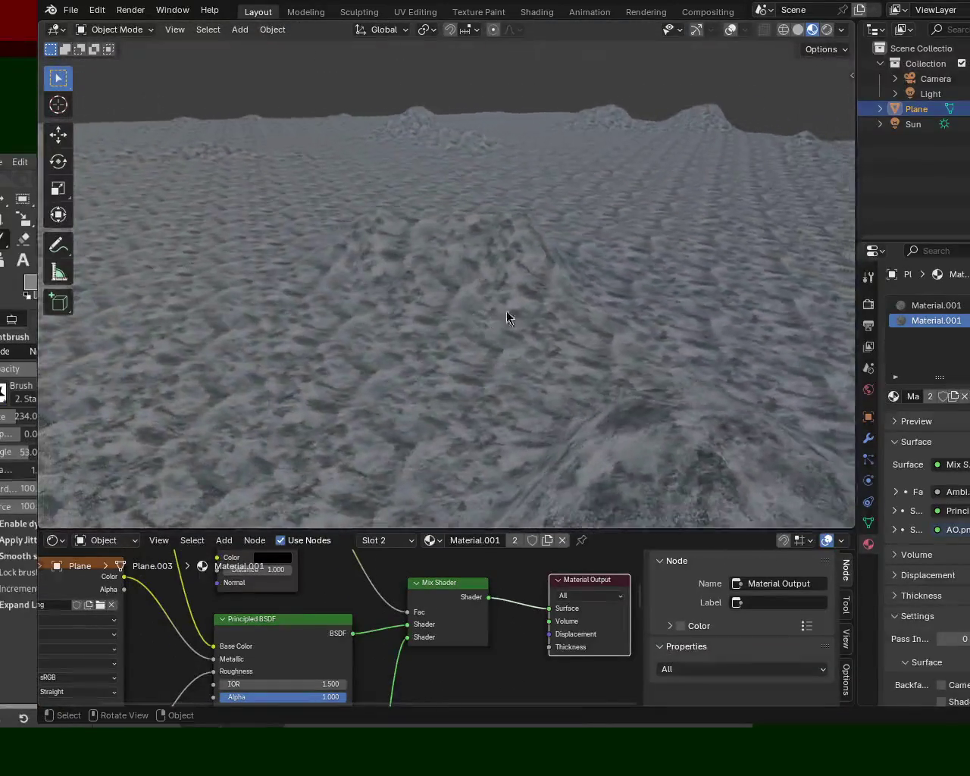
With material slot 2 active, choose Material.002 and view the rock patch from above.
click(937, 305)
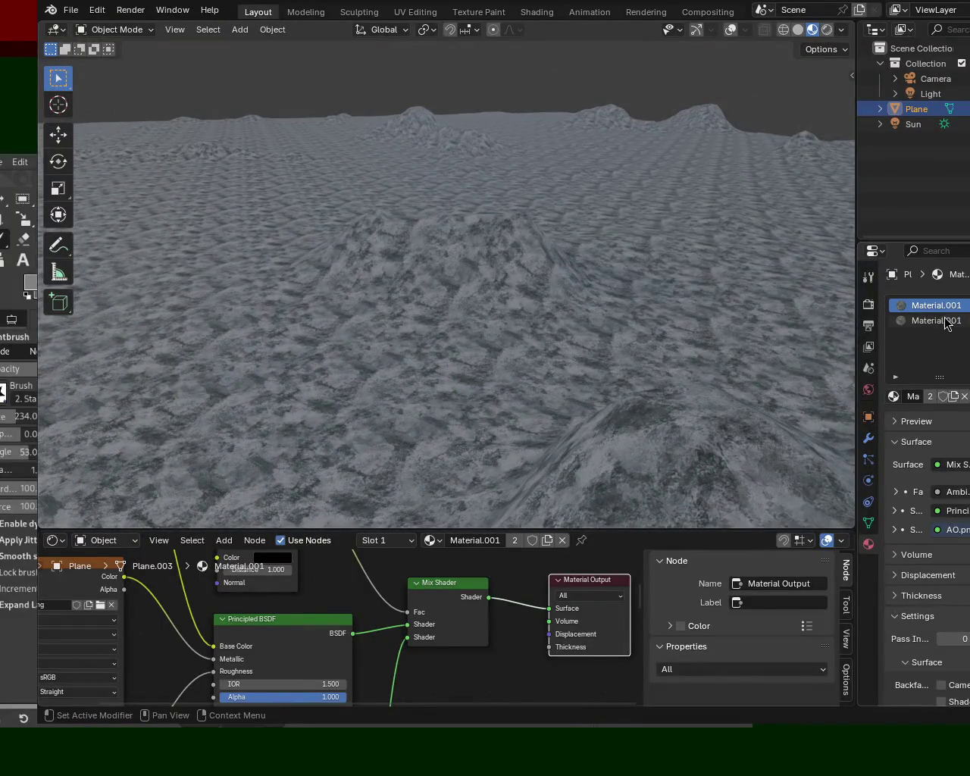
click(938, 321)
click(938, 305)
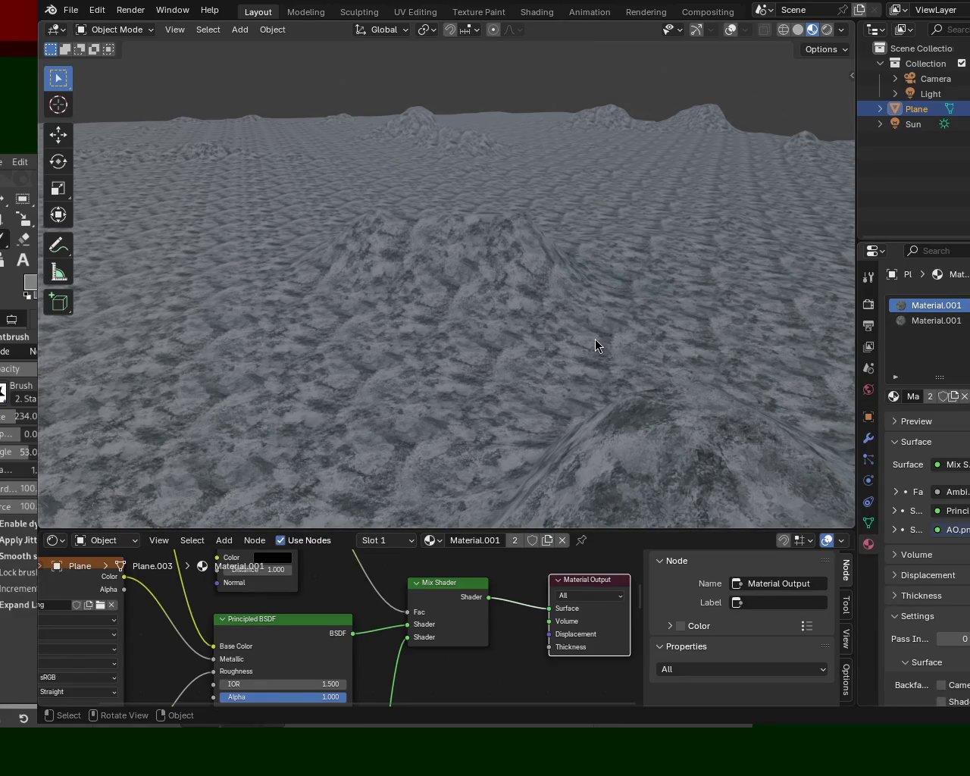
click(938, 321)
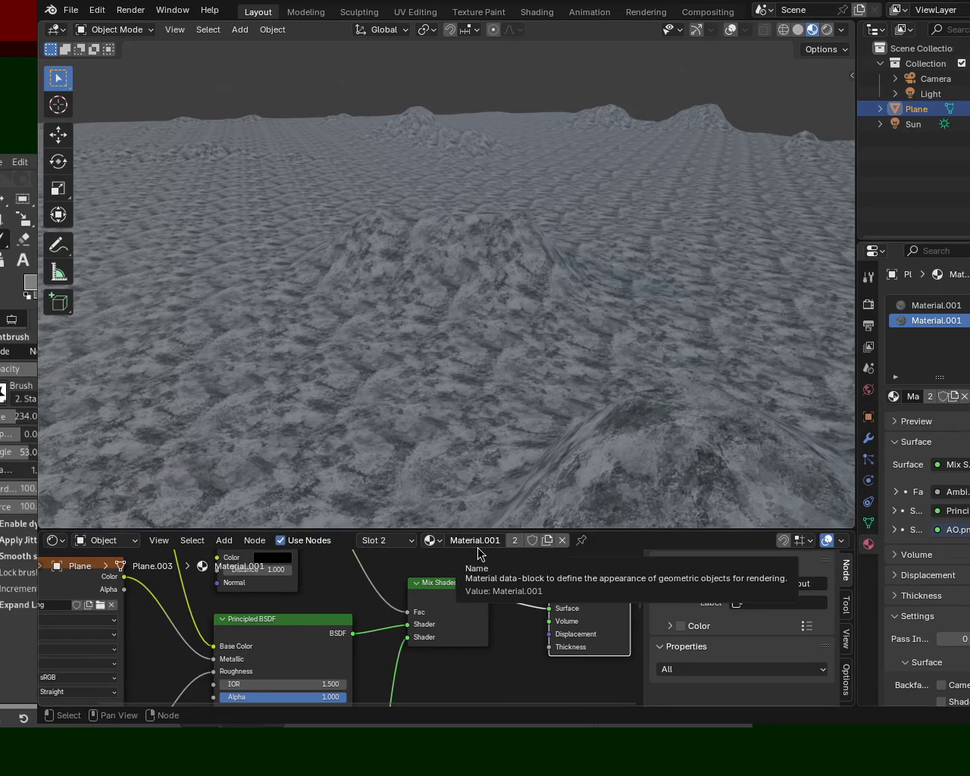
click(434, 541)
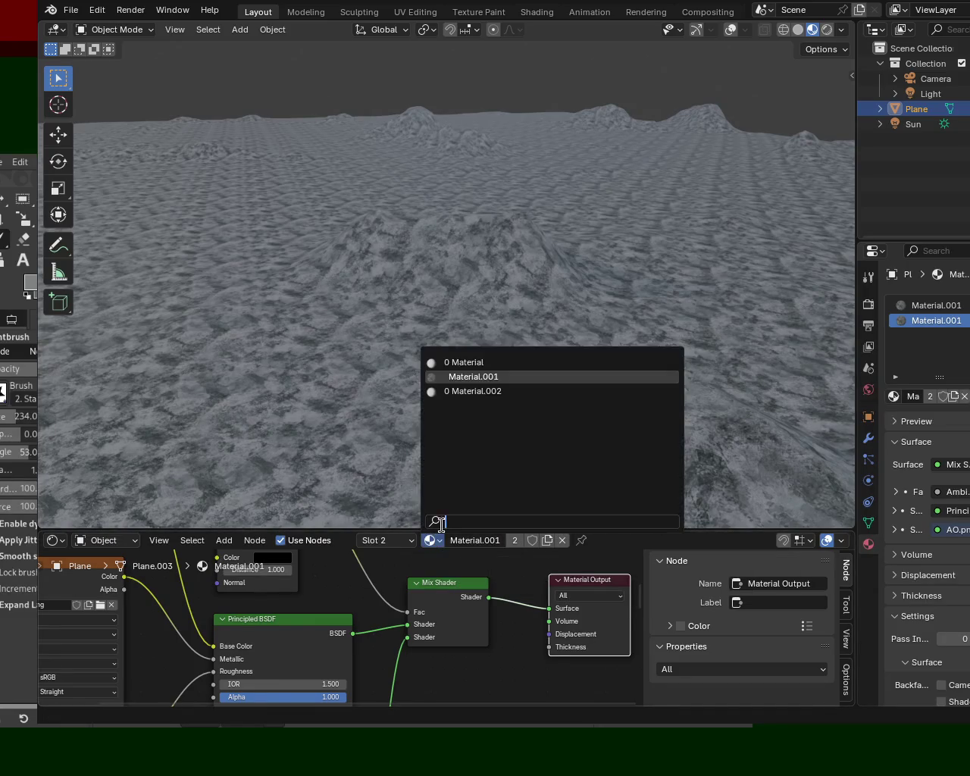
click(455, 391)
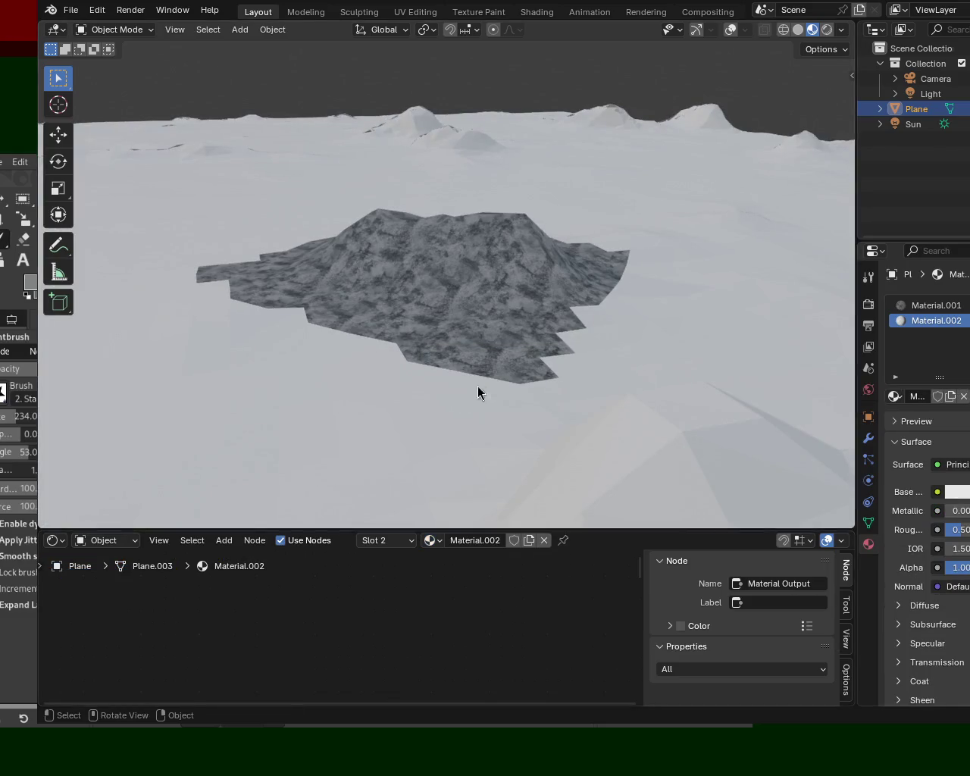
middle_drag(555, 331, 490, 339)
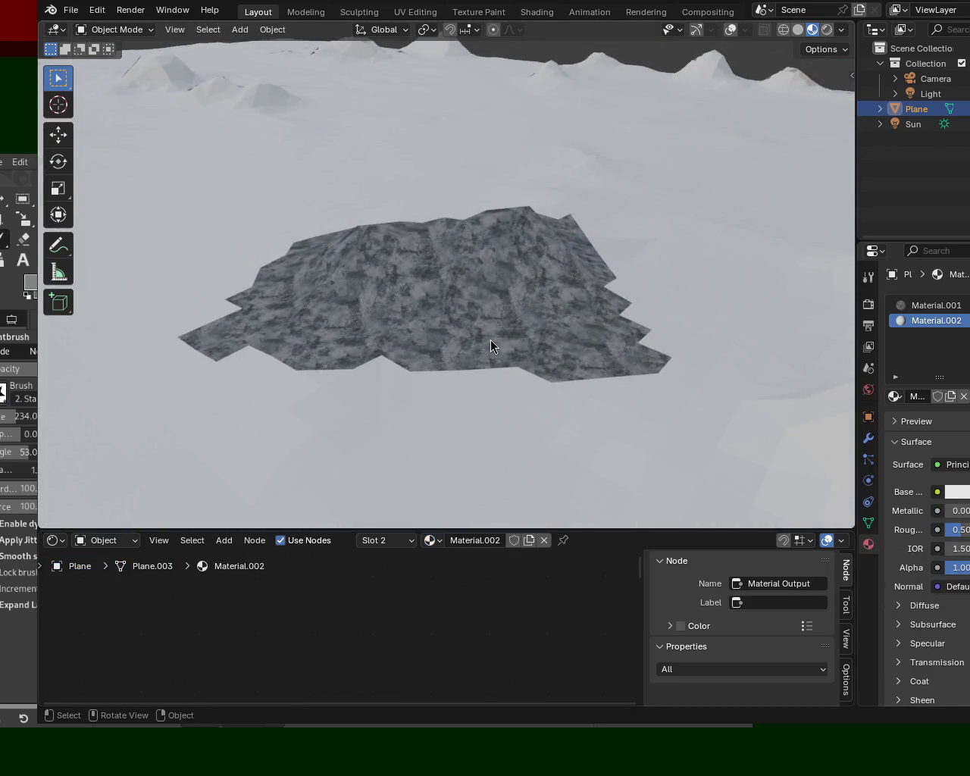
mouse_move(389, 340)
middle_down()
mouse_move(480, 270)
mouse_move(534, 347)
mouse_move(250, 248)
mouse_move(289, 226)
mouse_move(255, 244)
mouse_move(274, 235)
middle_up()
scroll(485, 261, up, 3)
key(alt+Tab)
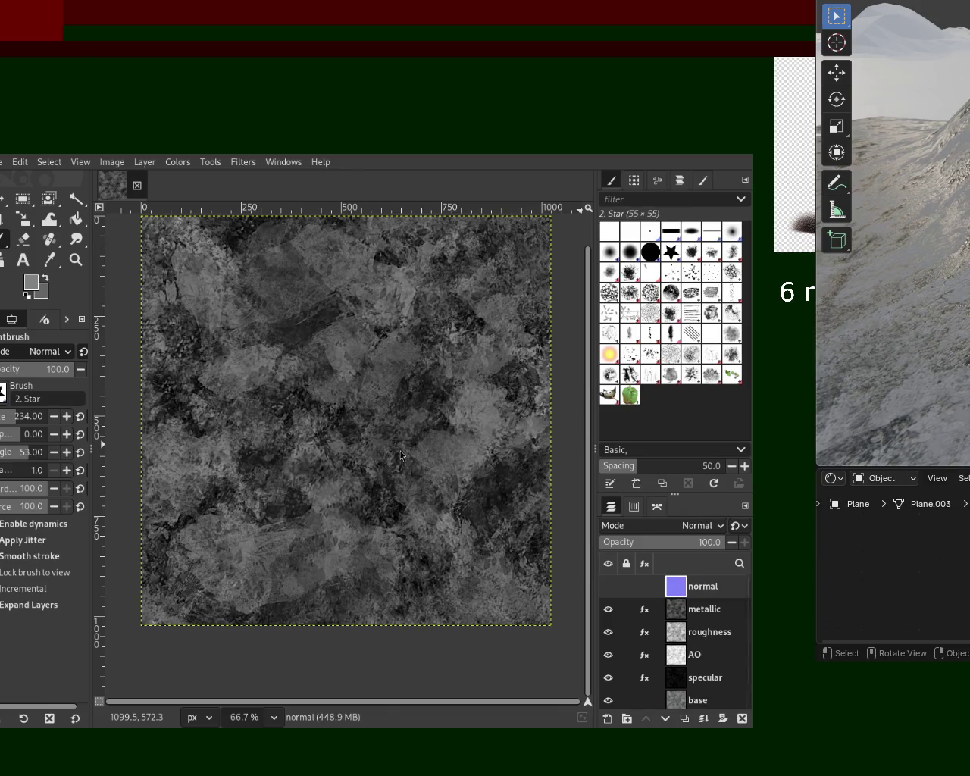
key(alt+Tab)
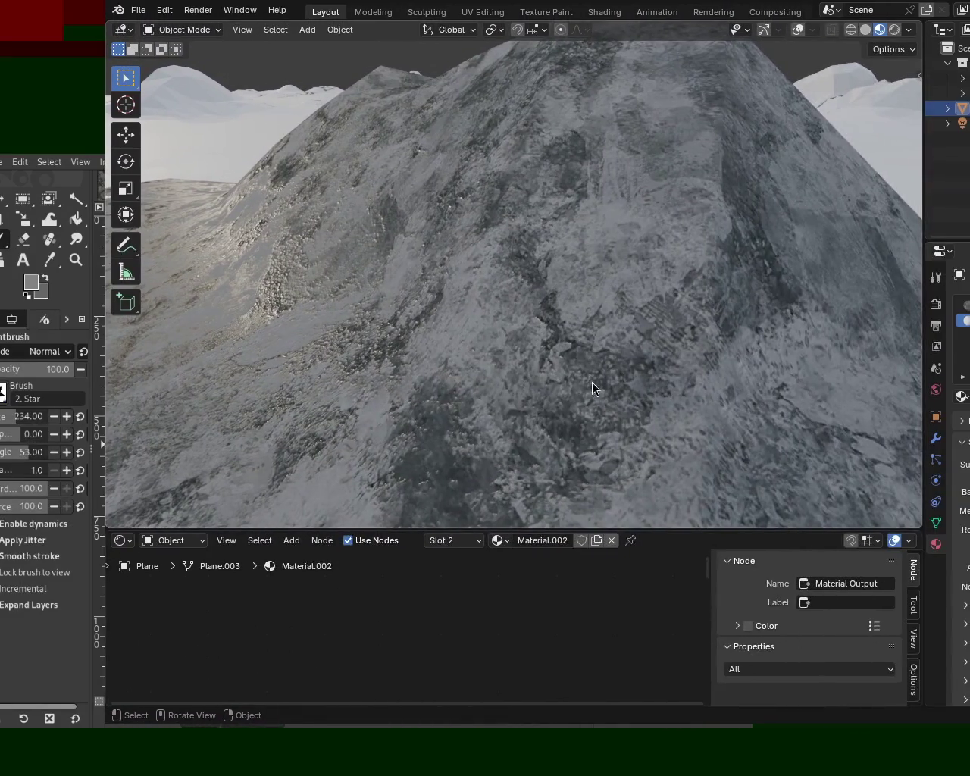
mouse_move(549, 427)
middle_down()
mouse_move(490, 281)
mouse_move(479, 276)
middle_up()
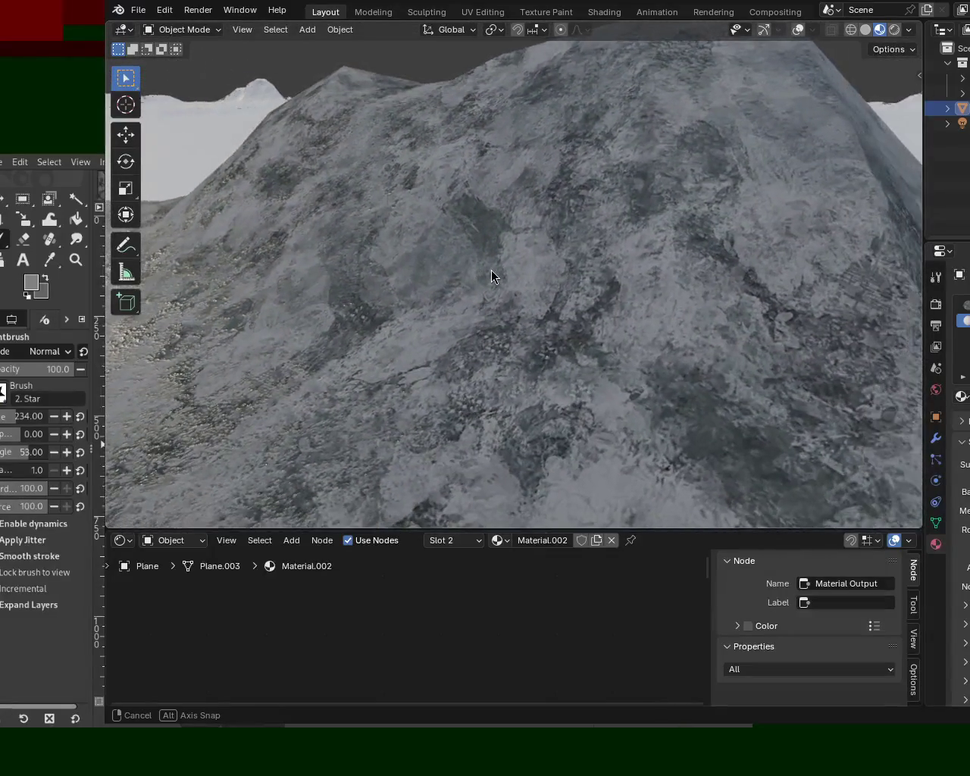